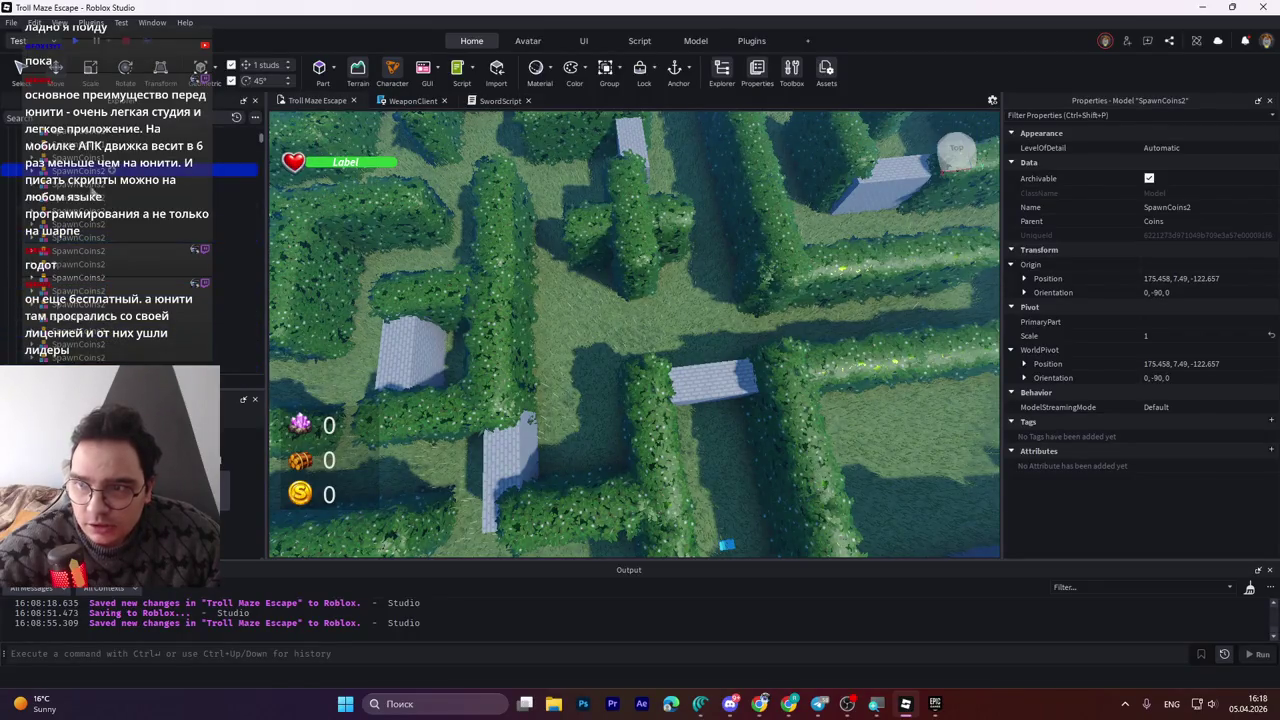
Select another SpawnCoins2 coin group and drag it into the maze to X 115.458, Z 292.343.
left_click(105, 284)
left_click(80, 277)
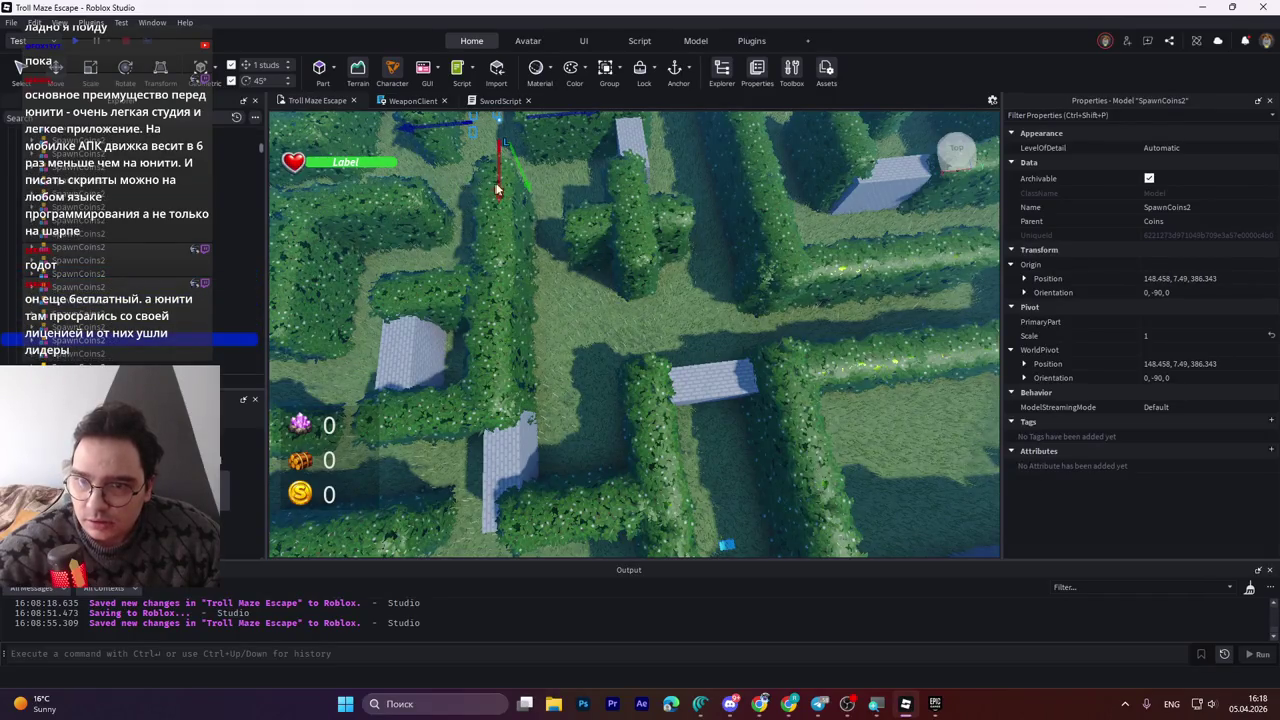
left_click_drag(499, 182, 509, 357)
left_click_drag(511, 421, 511, 424)
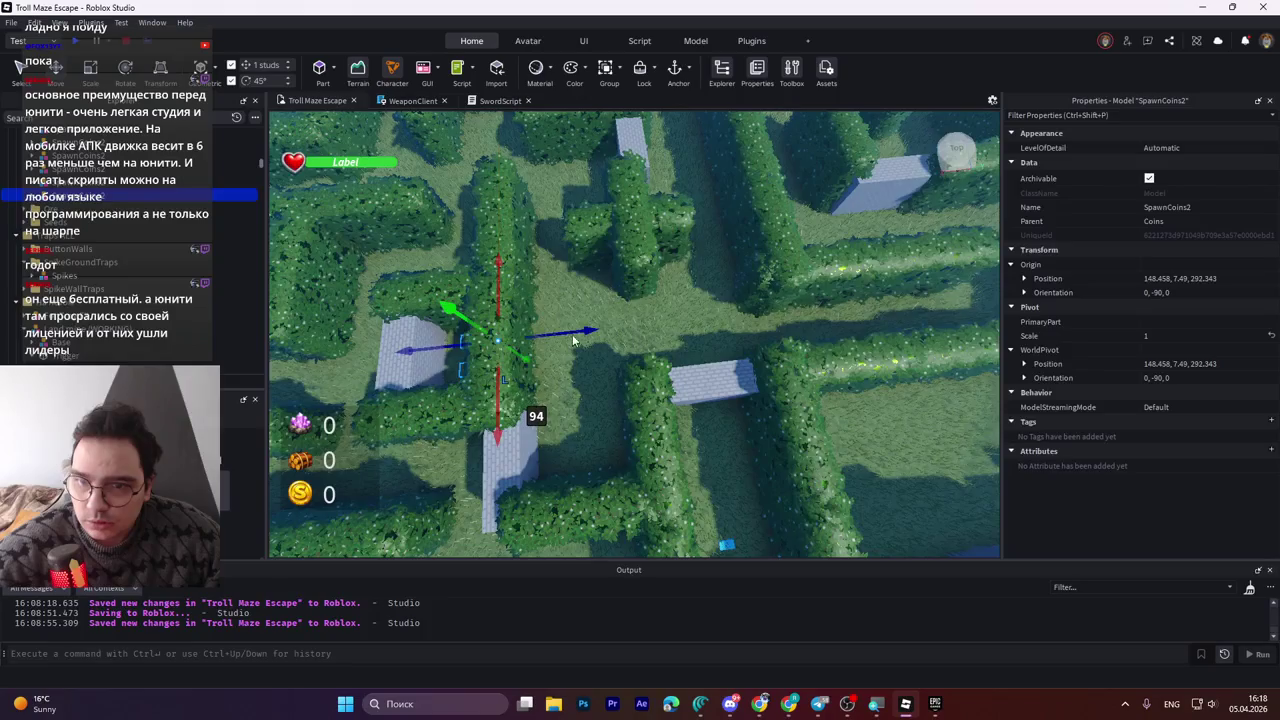
left_click_drag(566, 330, 642, 332)
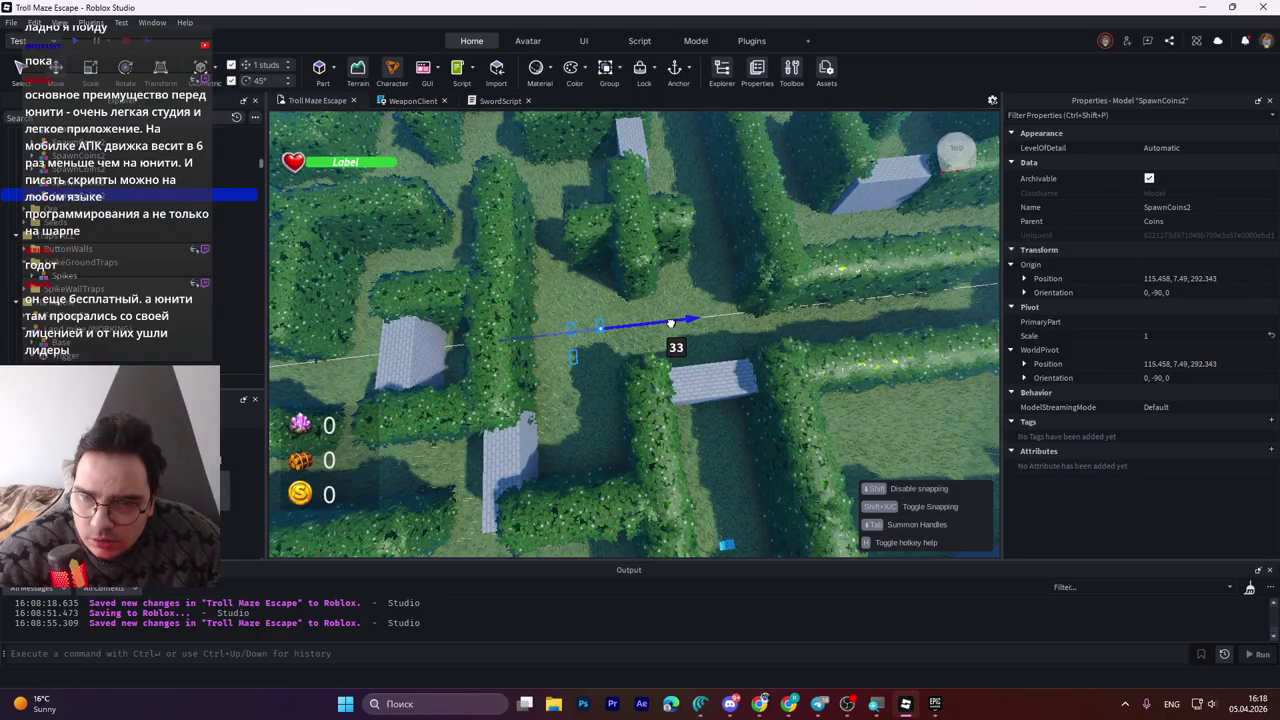
left_click_drag(671, 322, 671, 322)
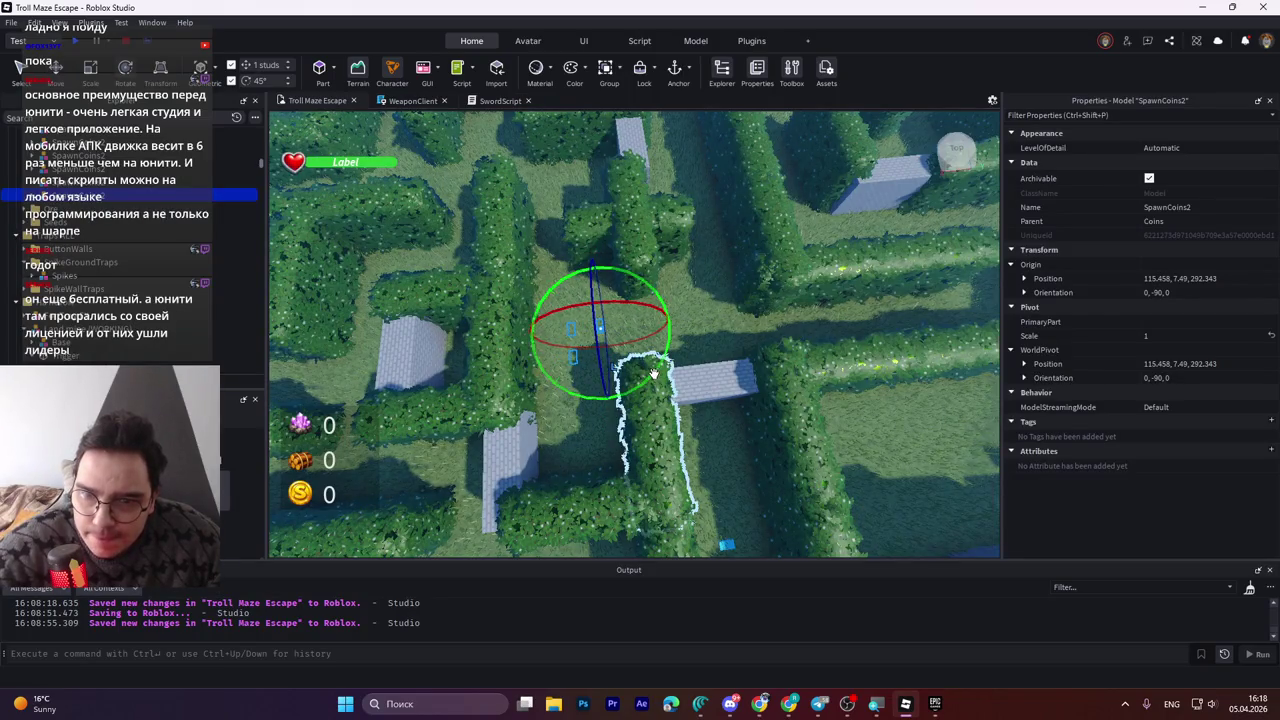
Turn the coins 180° and nudge them to 113.458, 7.49, 299.343 in the corridor.
mouse_move(652, 373)
left_mouse_down()
mouse_move(548, 441)
mouse_move(498, 453)
left_mouse_up()
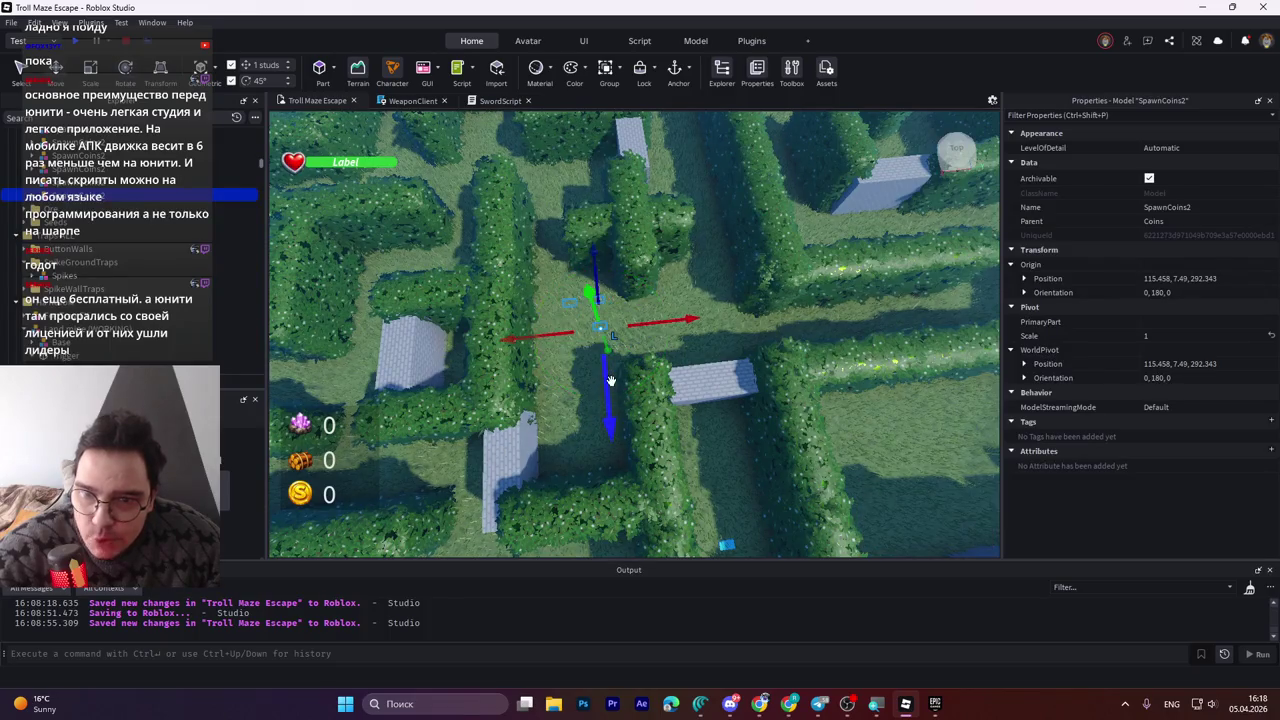
mouse_move(610, 380)
left_mouse_down()
mouse_move(618, 333)
mouse_move(624, 354)
left_mouse_up()
scroll(643, 330, "up", 5)
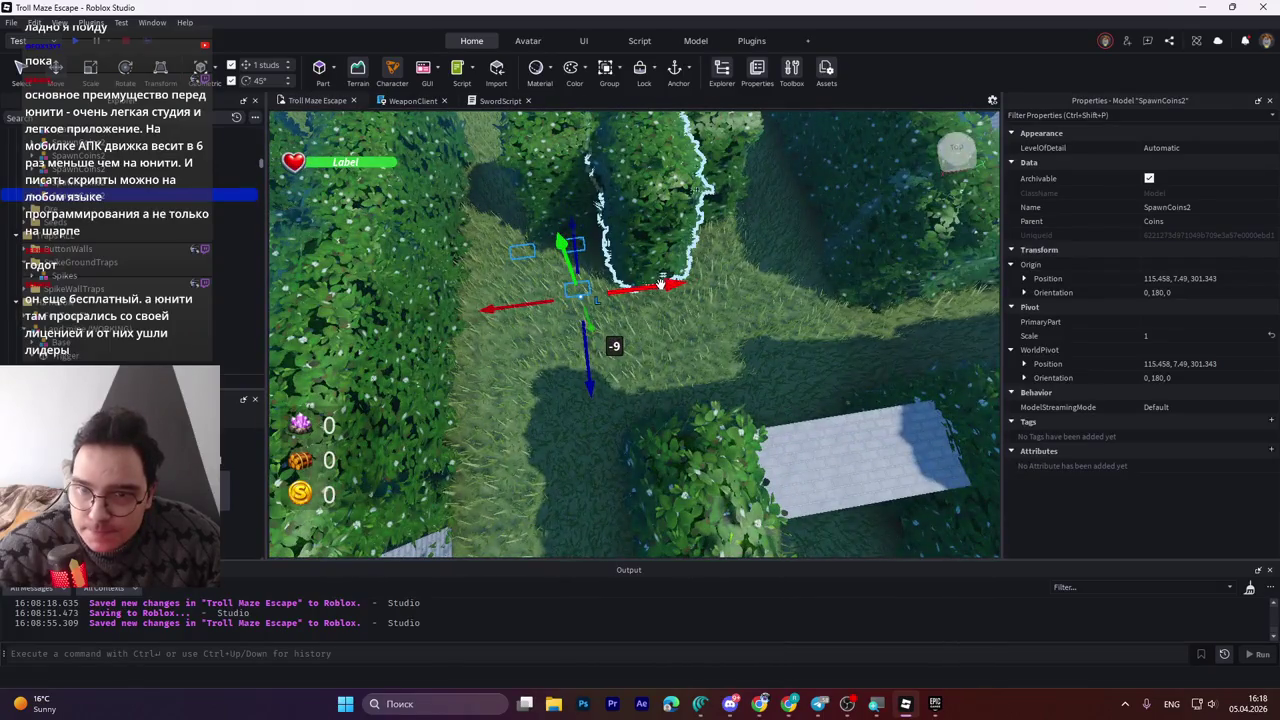
left_click_drag(660, 284, 677, 289)
scroll(677, 289, "up", 5)
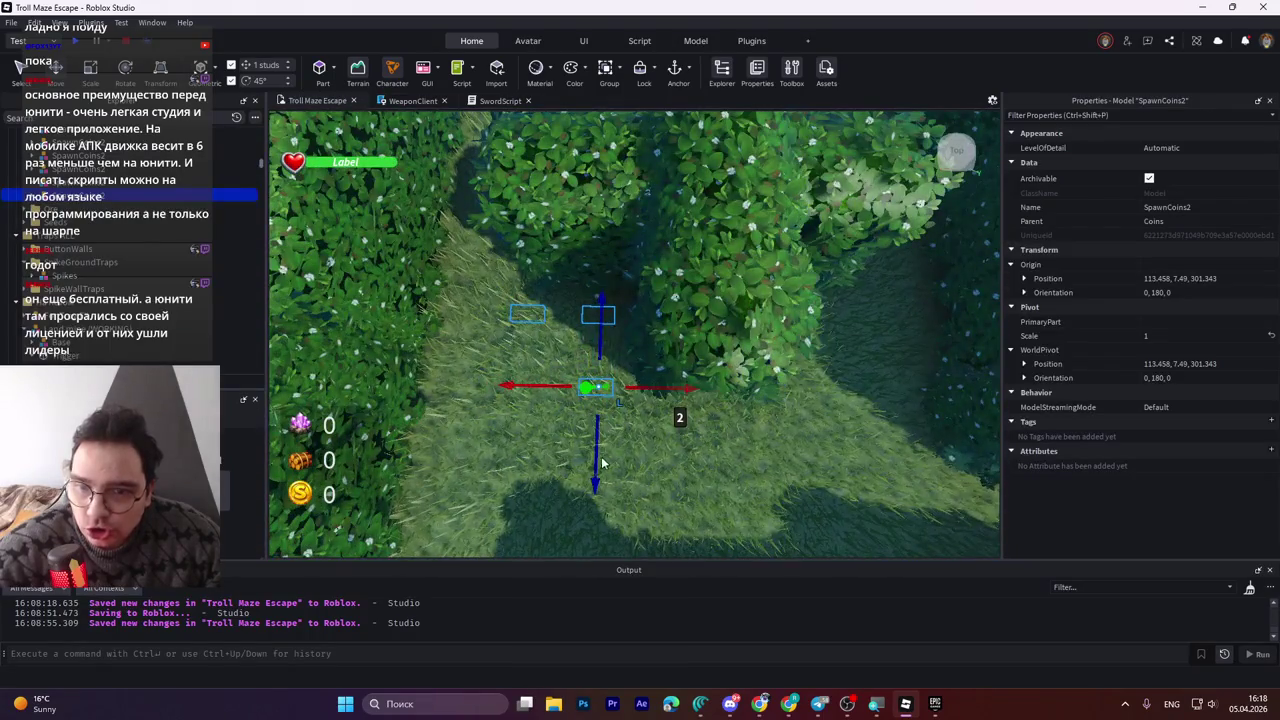
left_click_drag(598, 462, 598, 478)
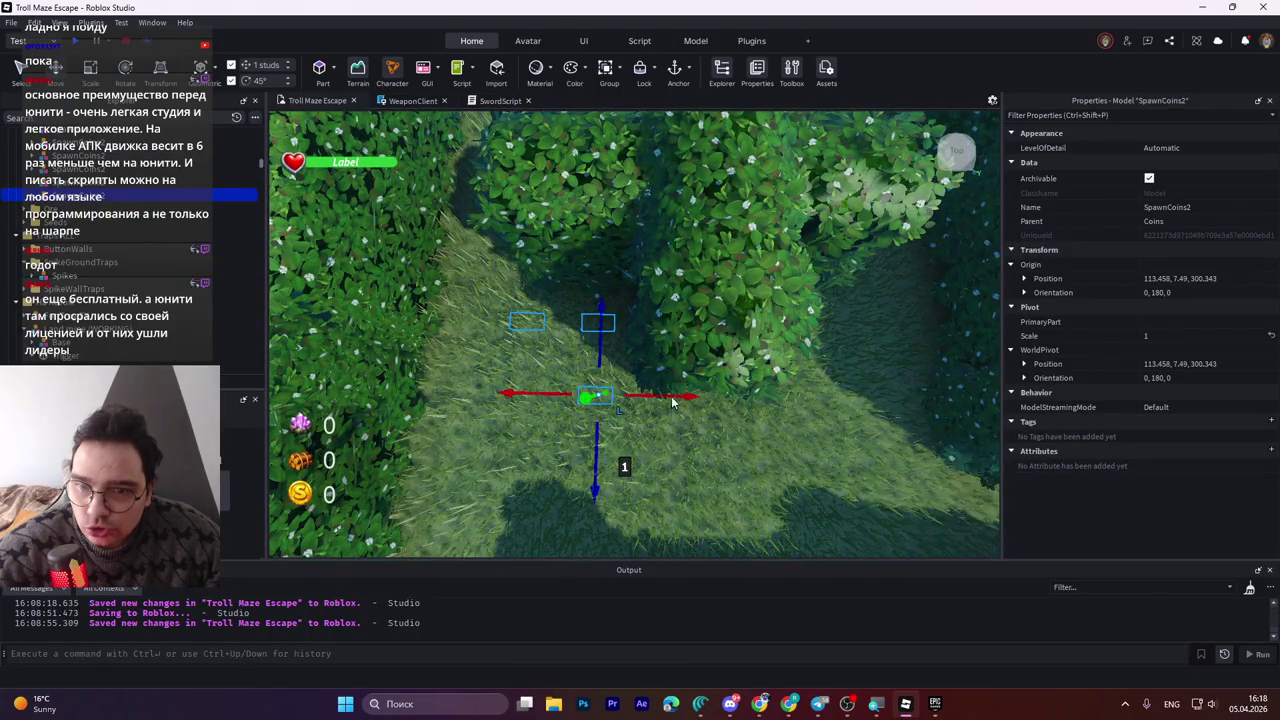
left_click_drag(594, 460, 594, 463)
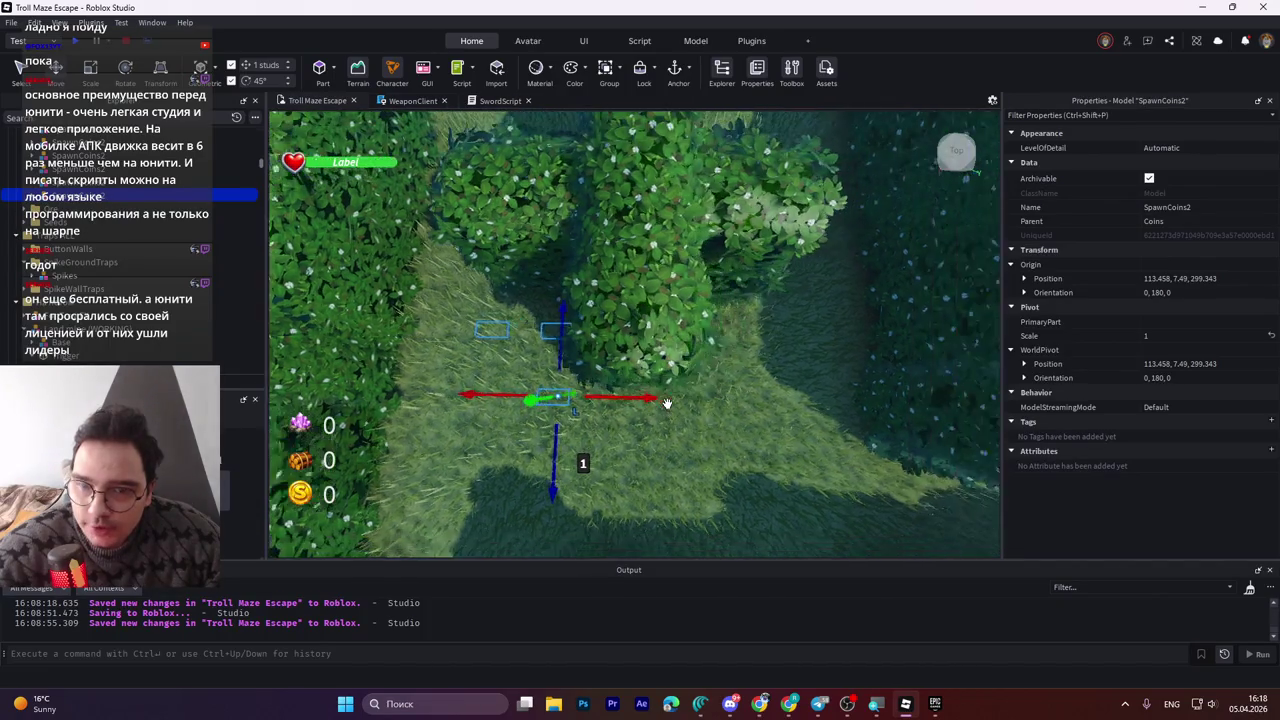
right_click(667, 402)
Slide the SpawnCoins2 coins along the path to Z 308.343 and X 81.458.
right_click(621, 401)
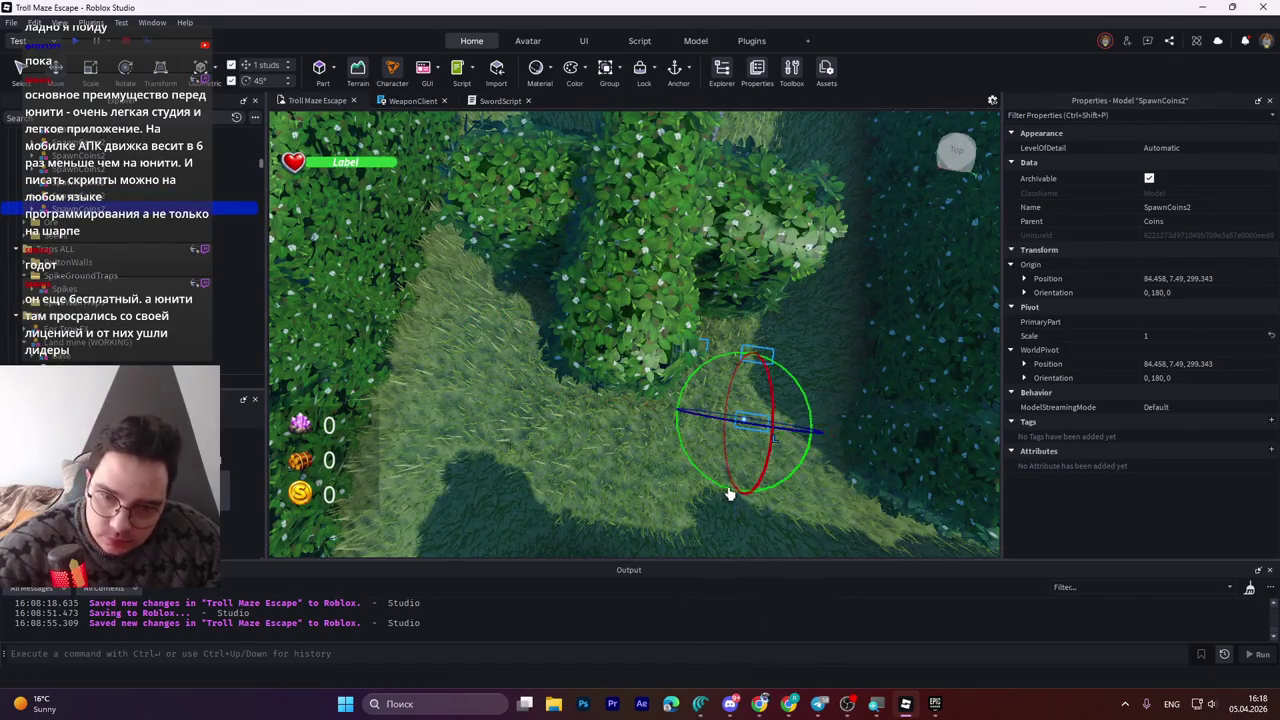
right_click(790, 478)
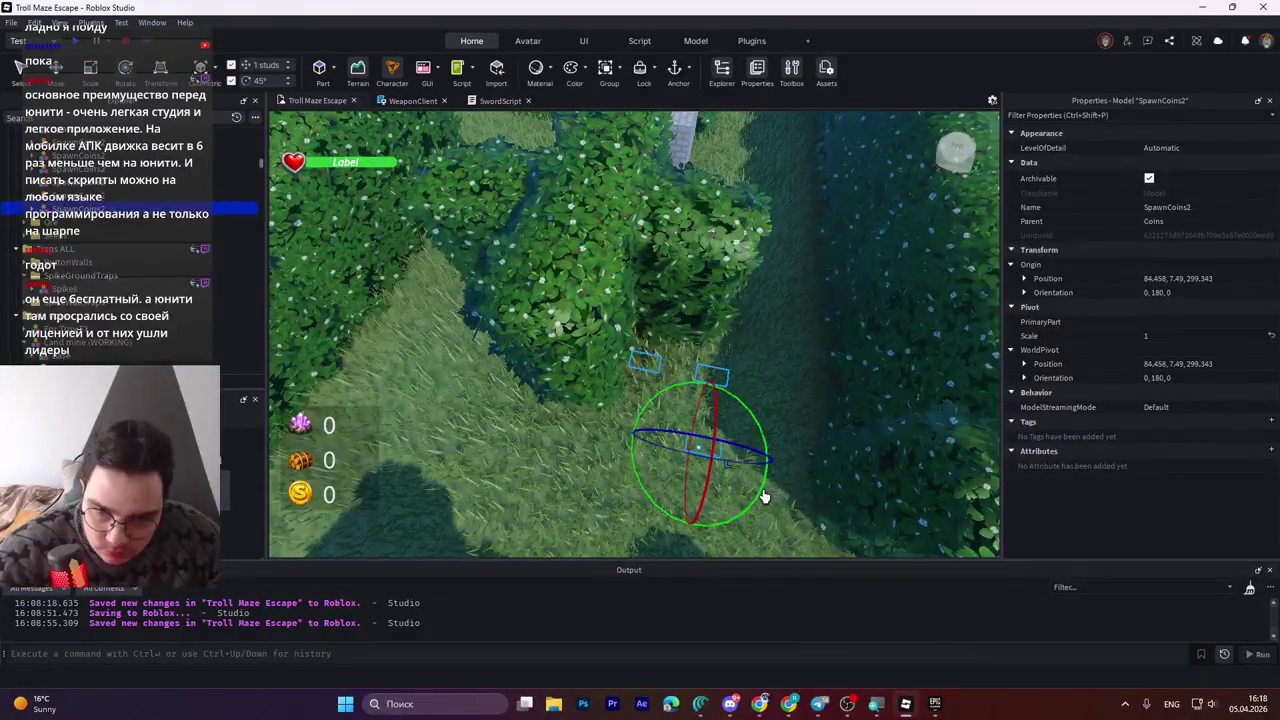
right_click(633, 470)
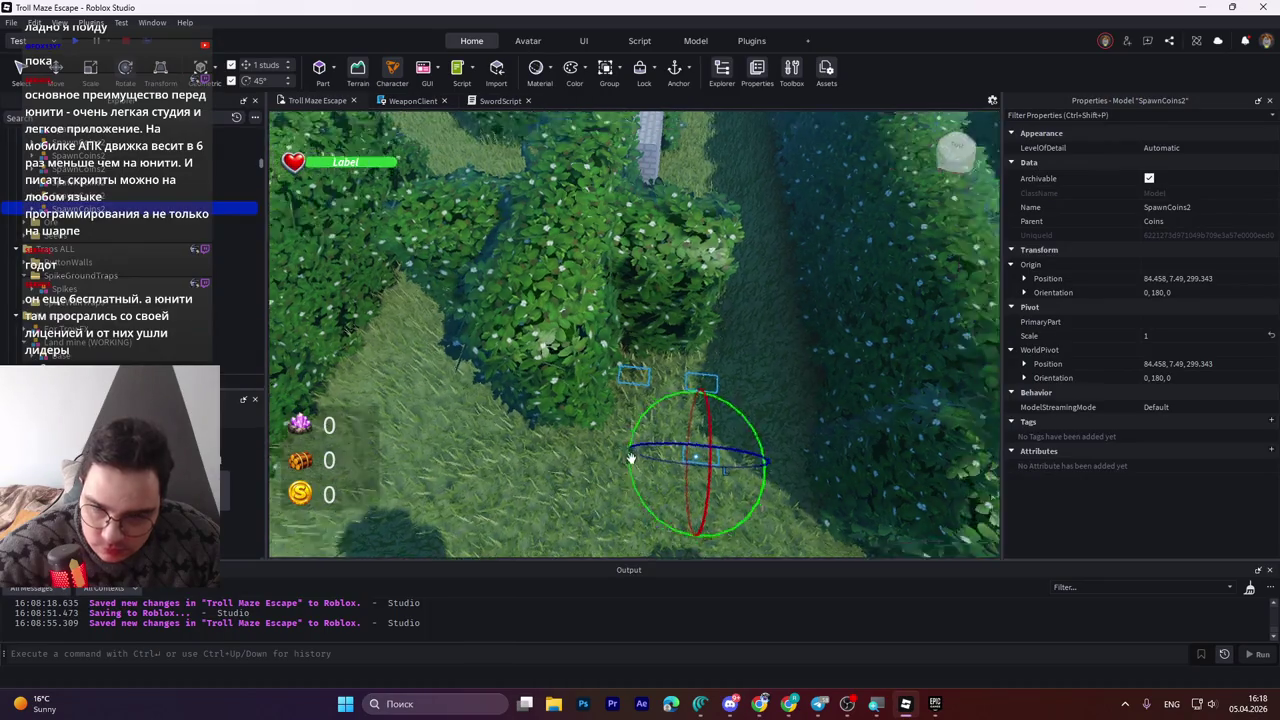
right_click(666, 517)
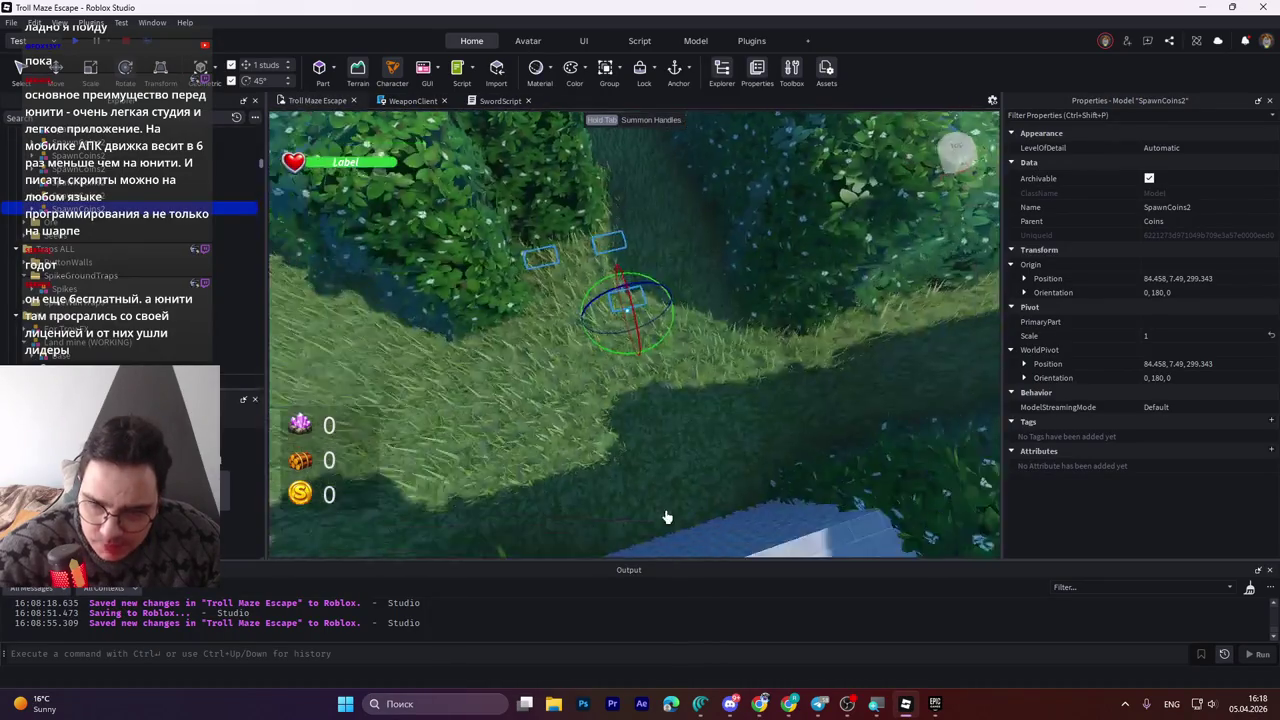
right_click(758, 527)
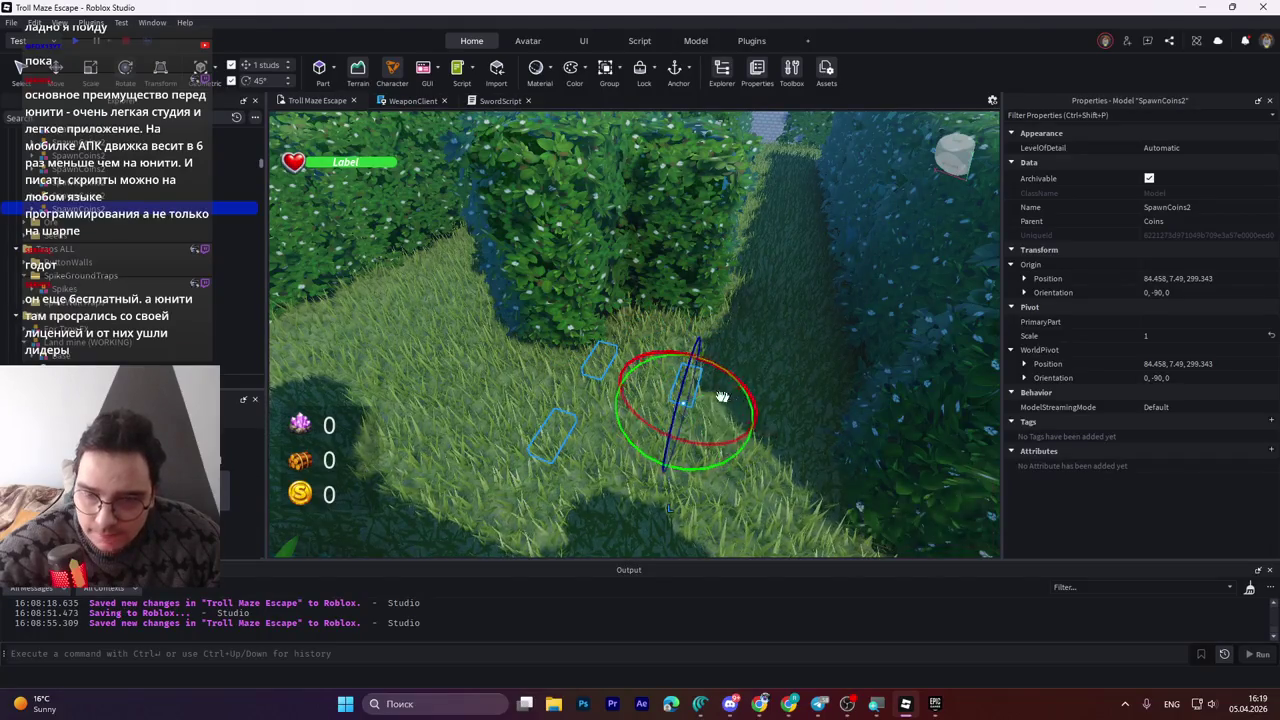
left_click_drag(700, 378, 700, 388)
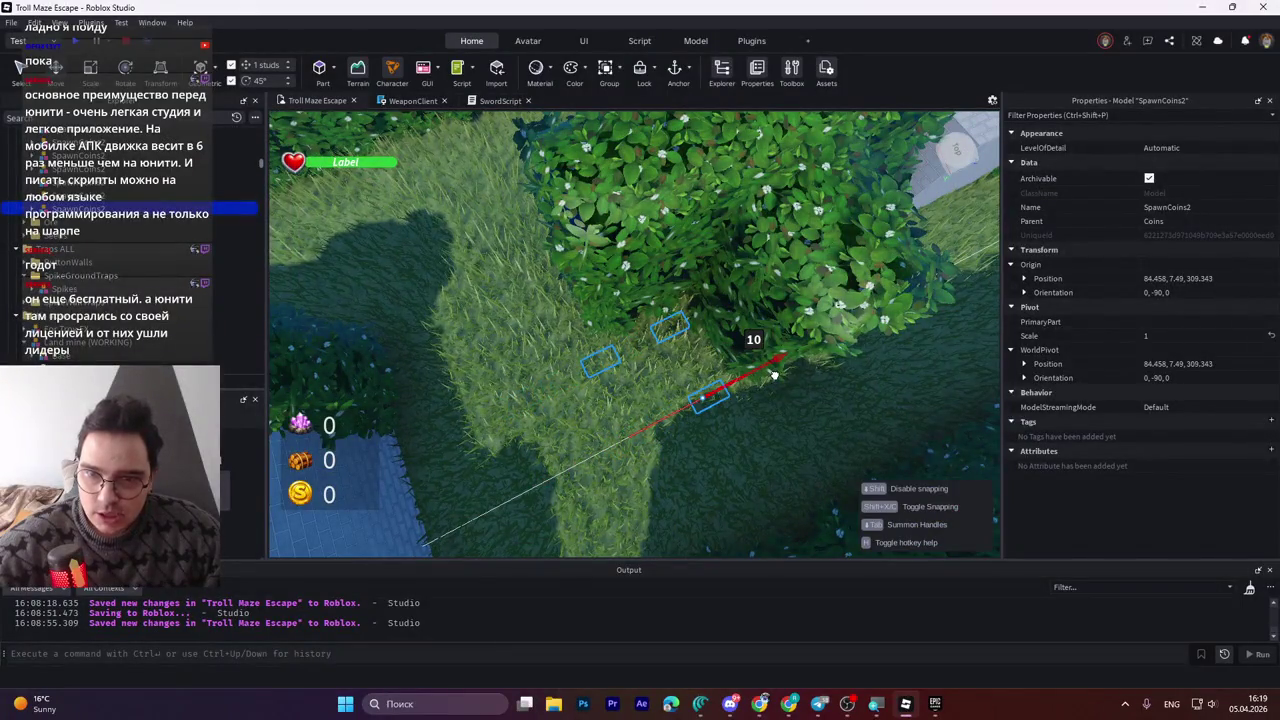
left_click_drag(766, 378, 766, 379)
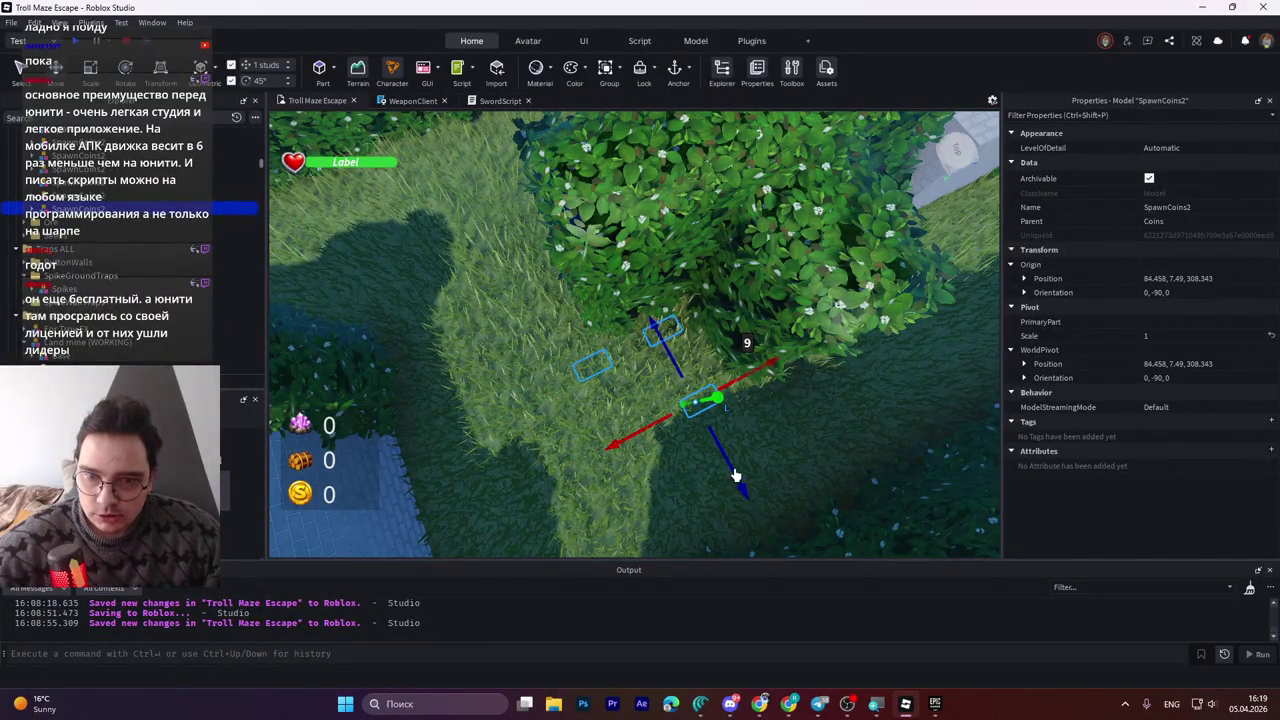
left_click_drag(730, 476, 729, 476)
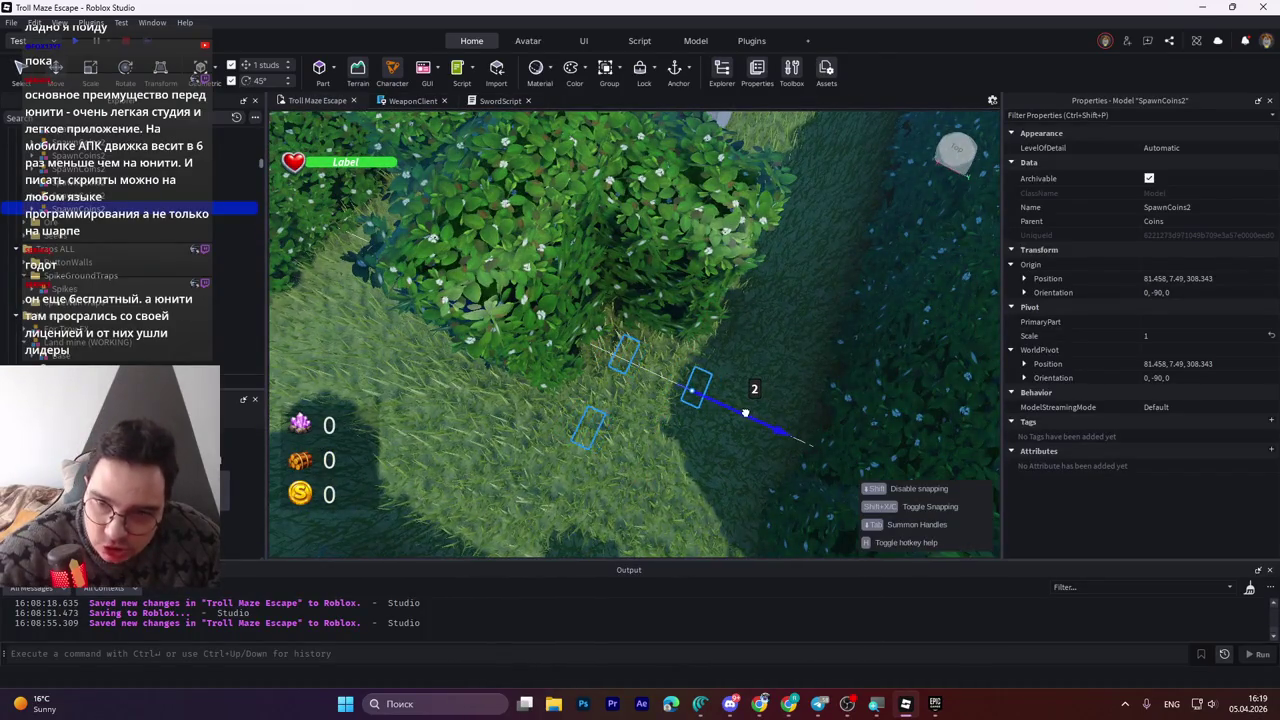
left_click_drag(737, 411, 746, 412)
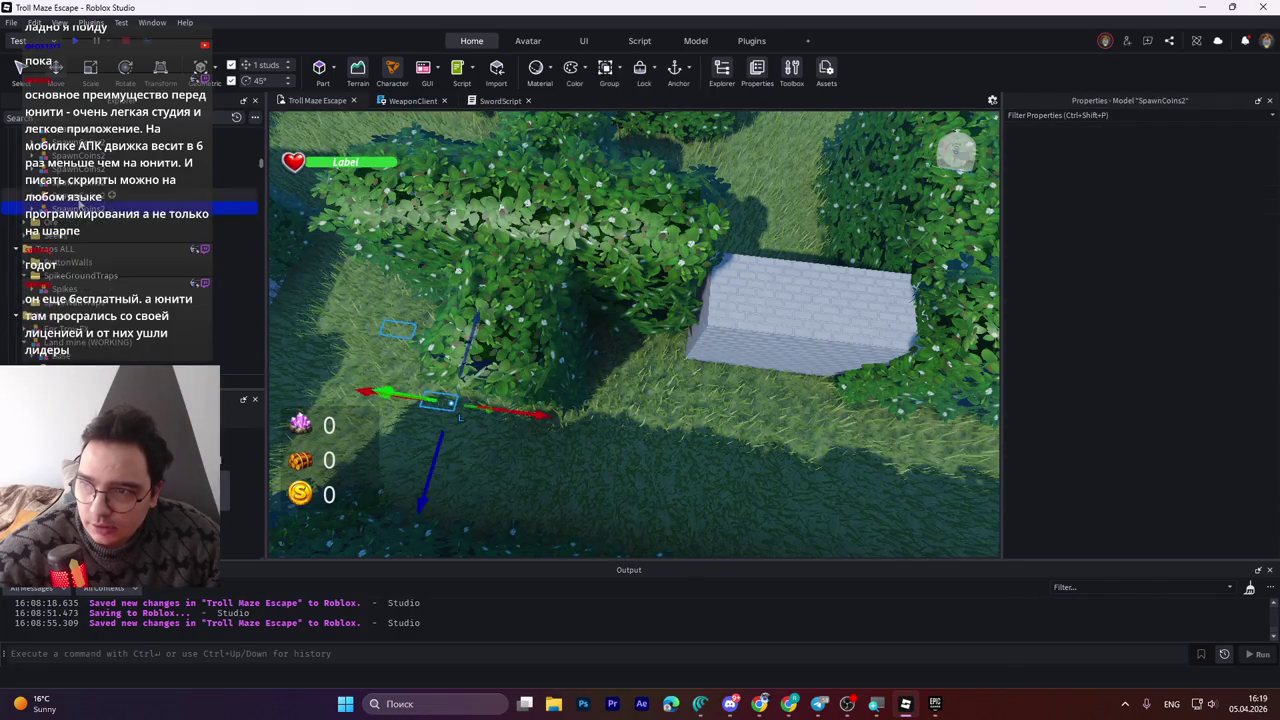
Add the second SpawnCoins2 group to the selection and rotate both to a new angle.
left_click(575, 352, "ctrl")
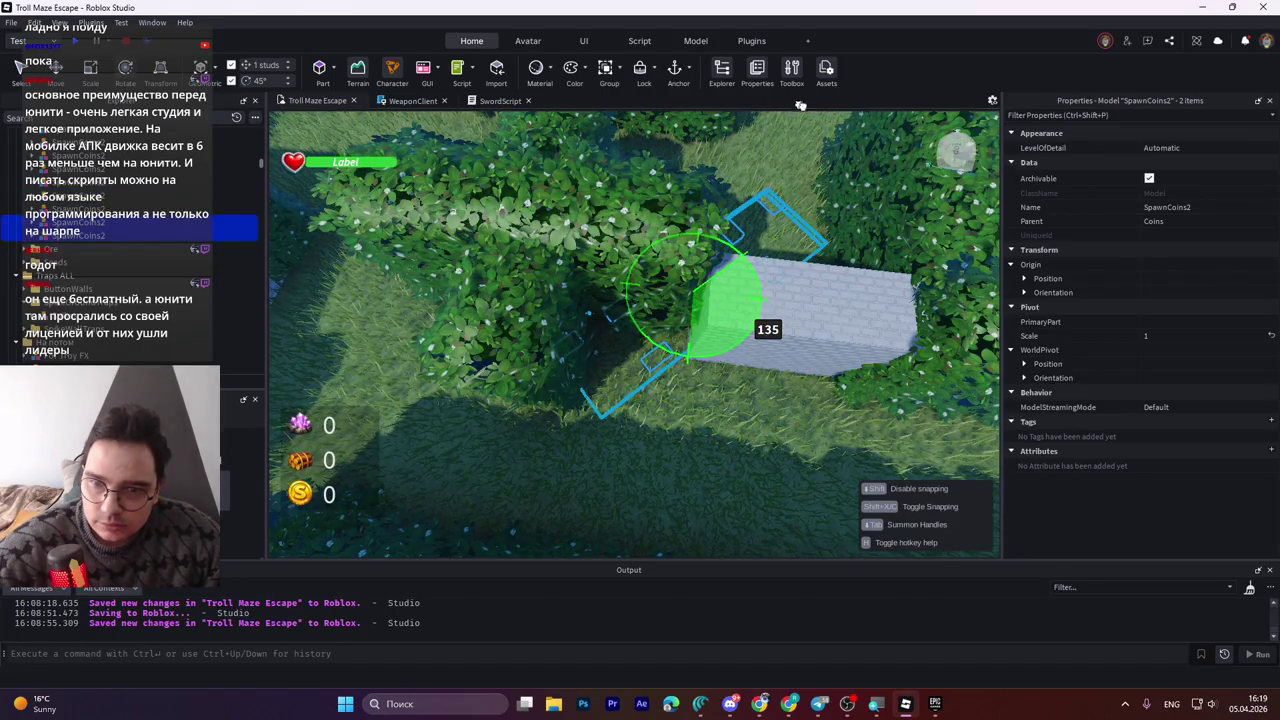
key("ctrl+r")
mouse_move(766, 184)
left_mouse_down()
mouse_move(822, 197)
mouse_move(768, 182)
mouse_move(739, 212)
left_mouse_up()
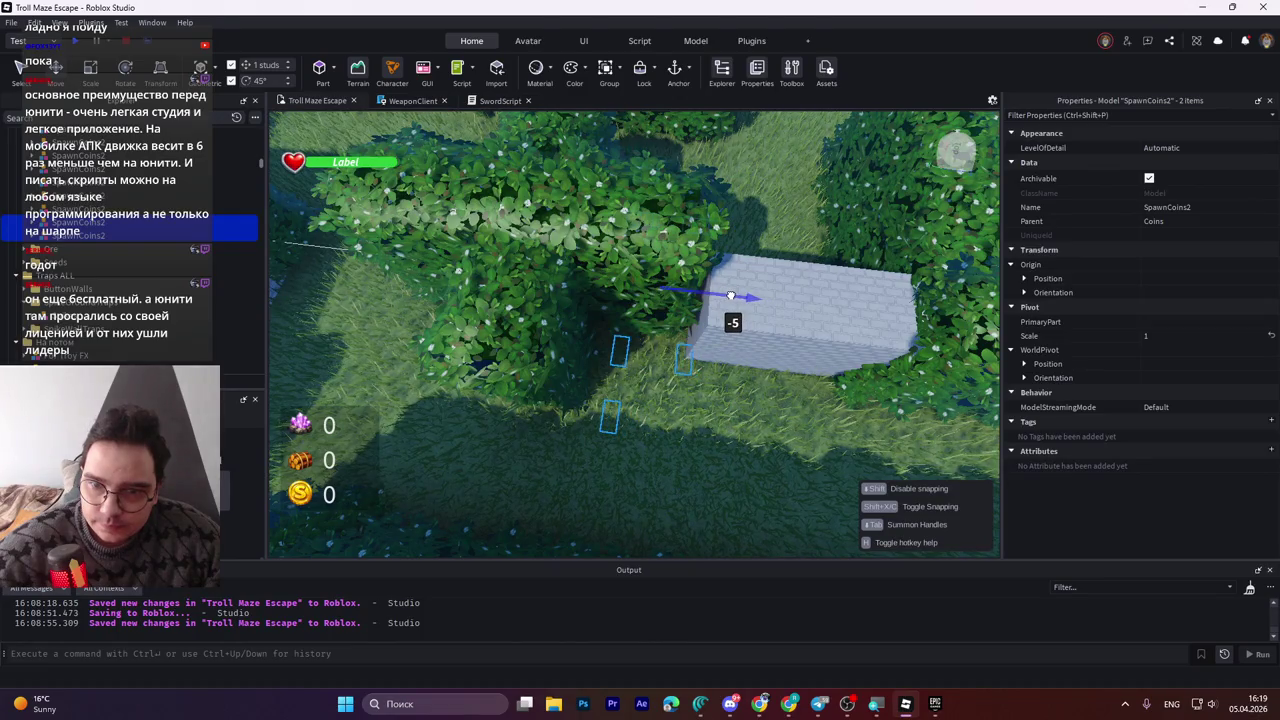
left_click_drag(731, 296, 385, 168)
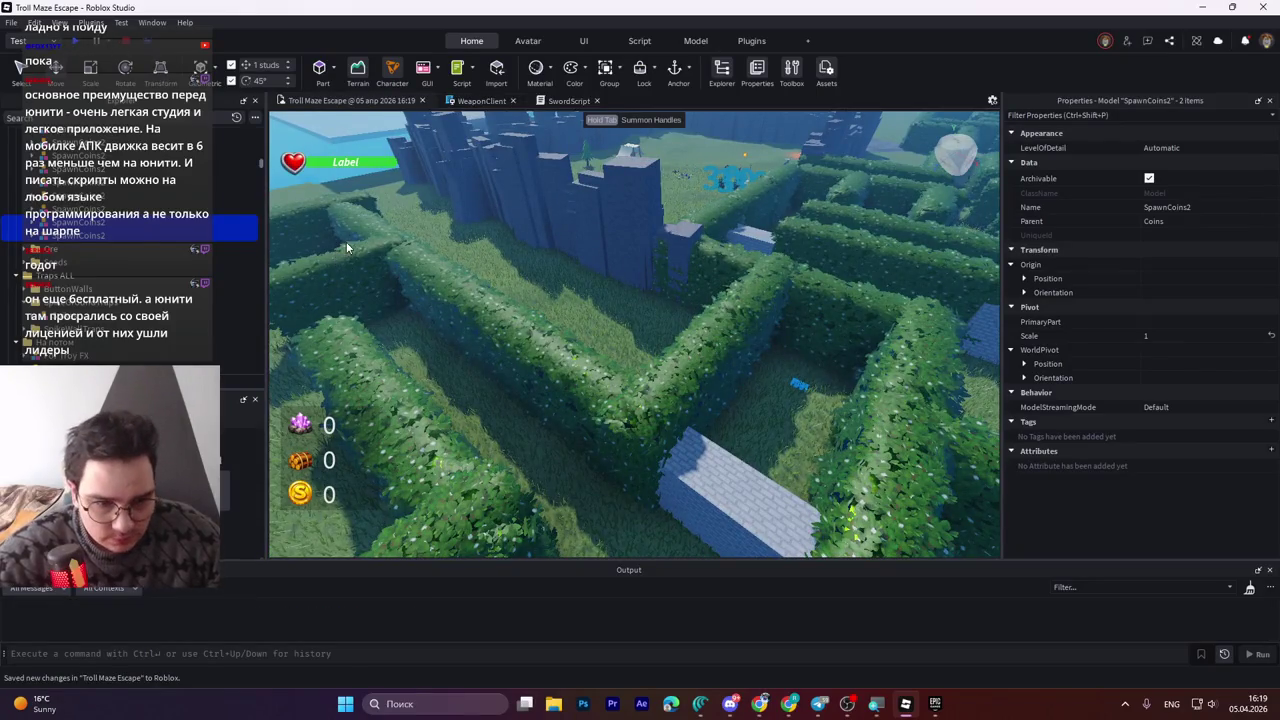
Playtest the Troll Maze Escape maze with F5, then return to editing.
key("F5")
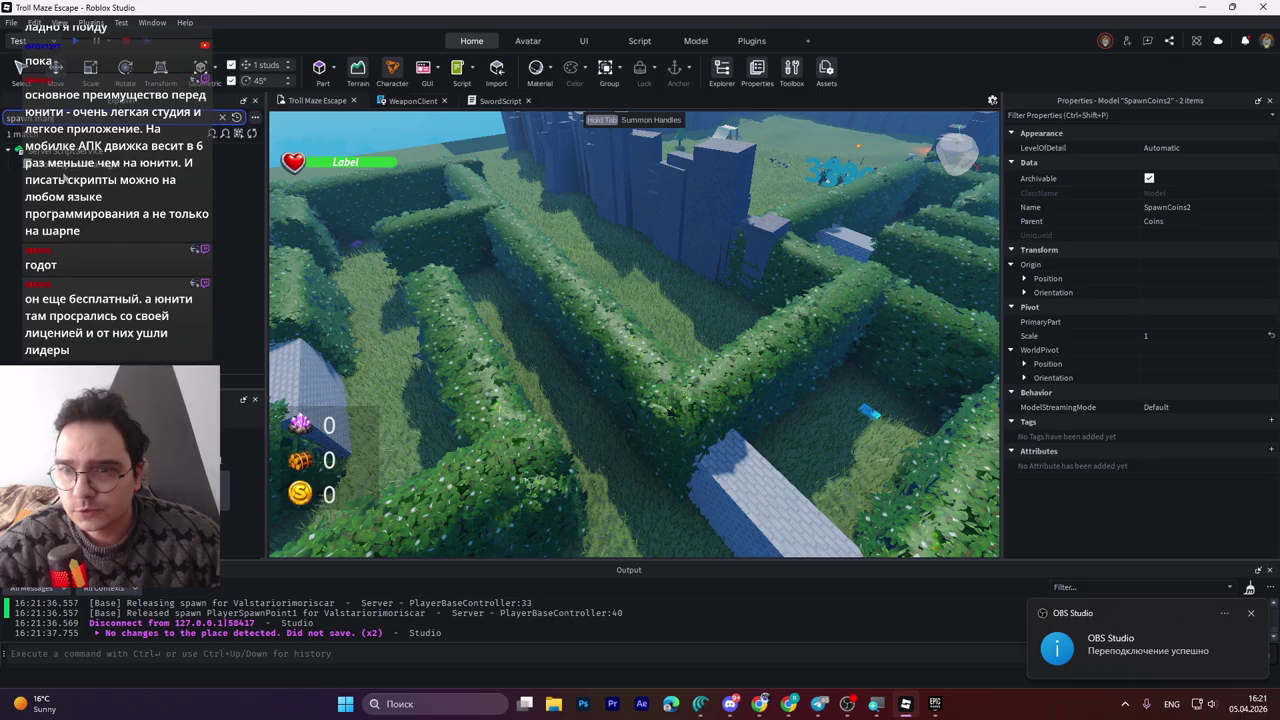
In WorldSpawnManager, set Chests packChance to 0.1 and Ore packChance to 0.25, then save.
double_click(70, 162)
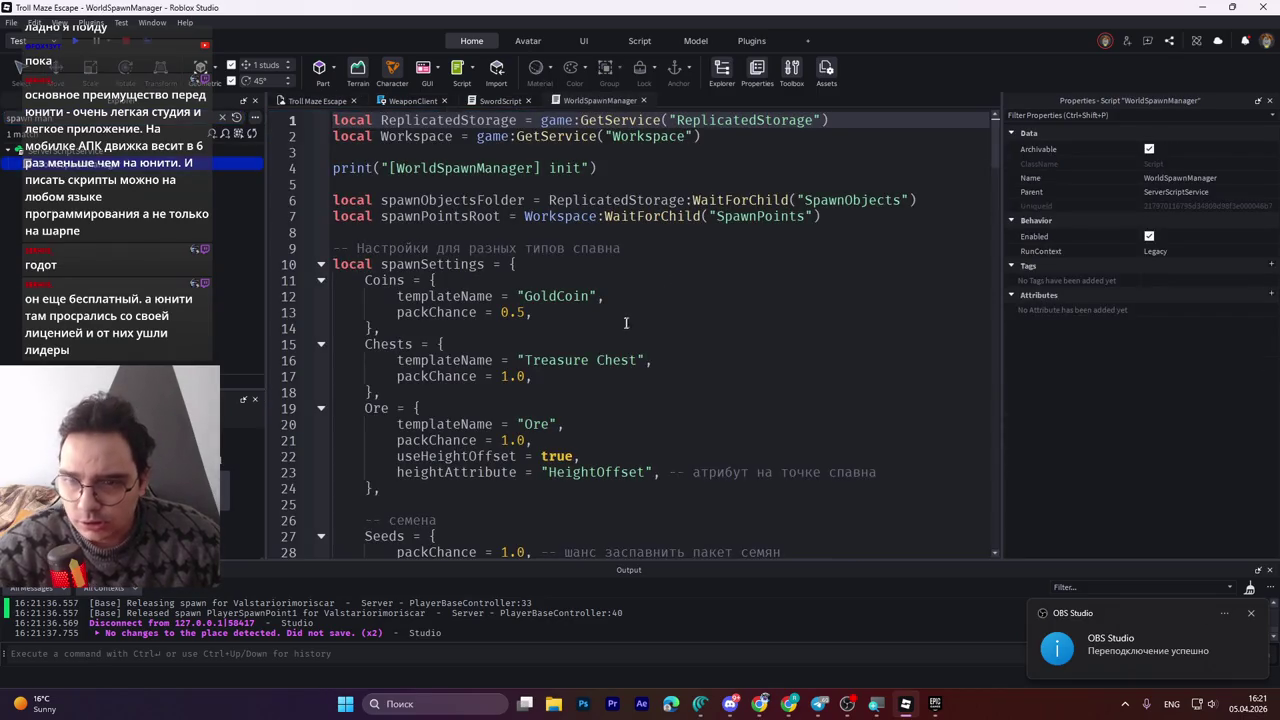
left_click(520, 314)
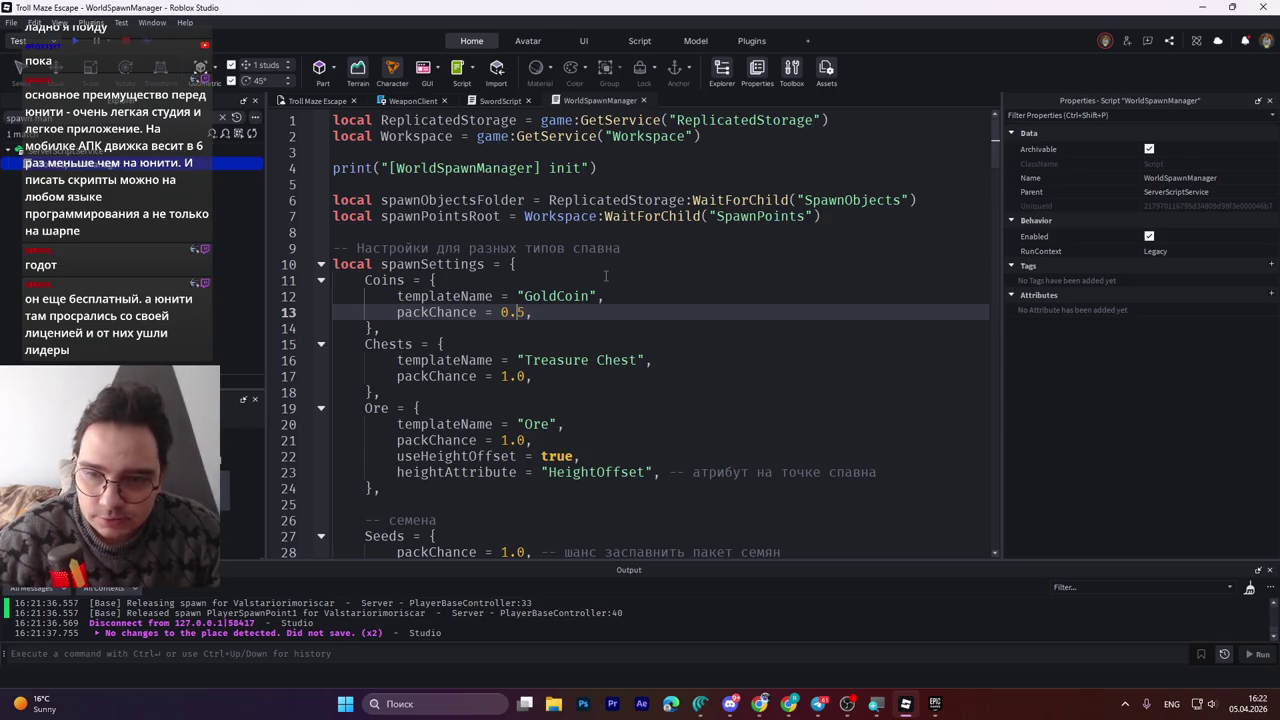
key("Down")
key("Down")
key("Down")
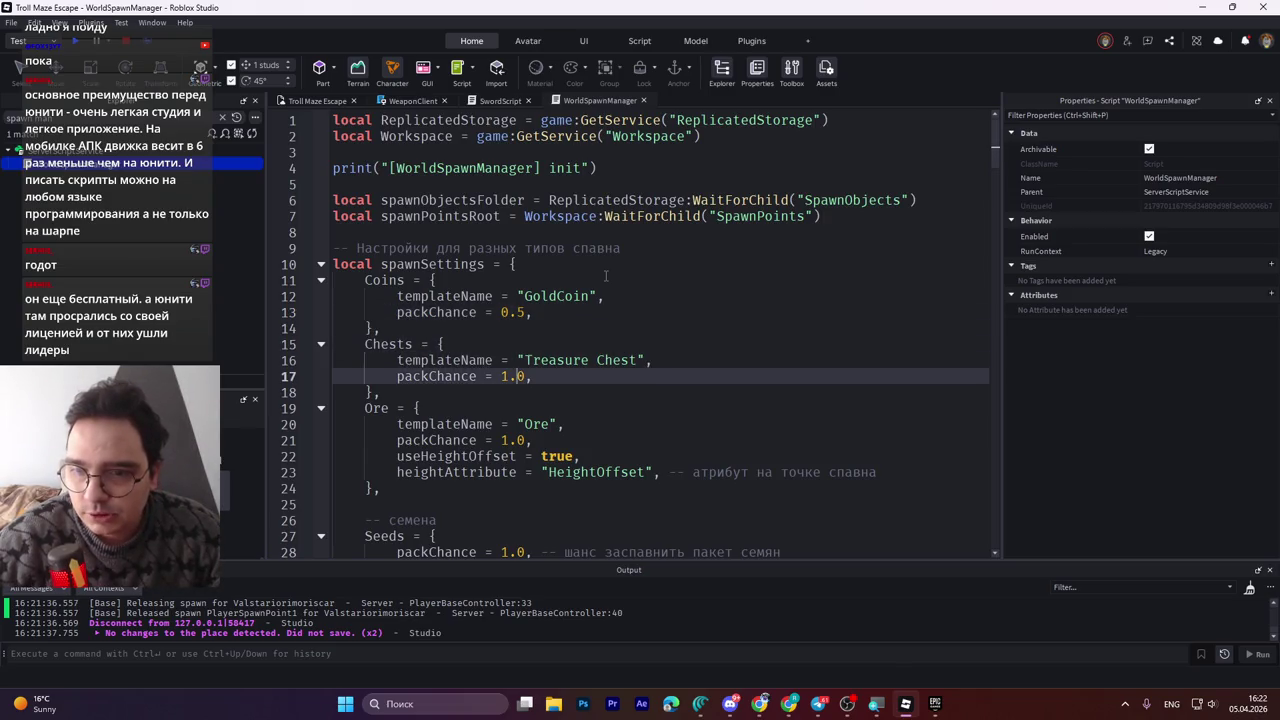
key("BackSpace")
type("0")
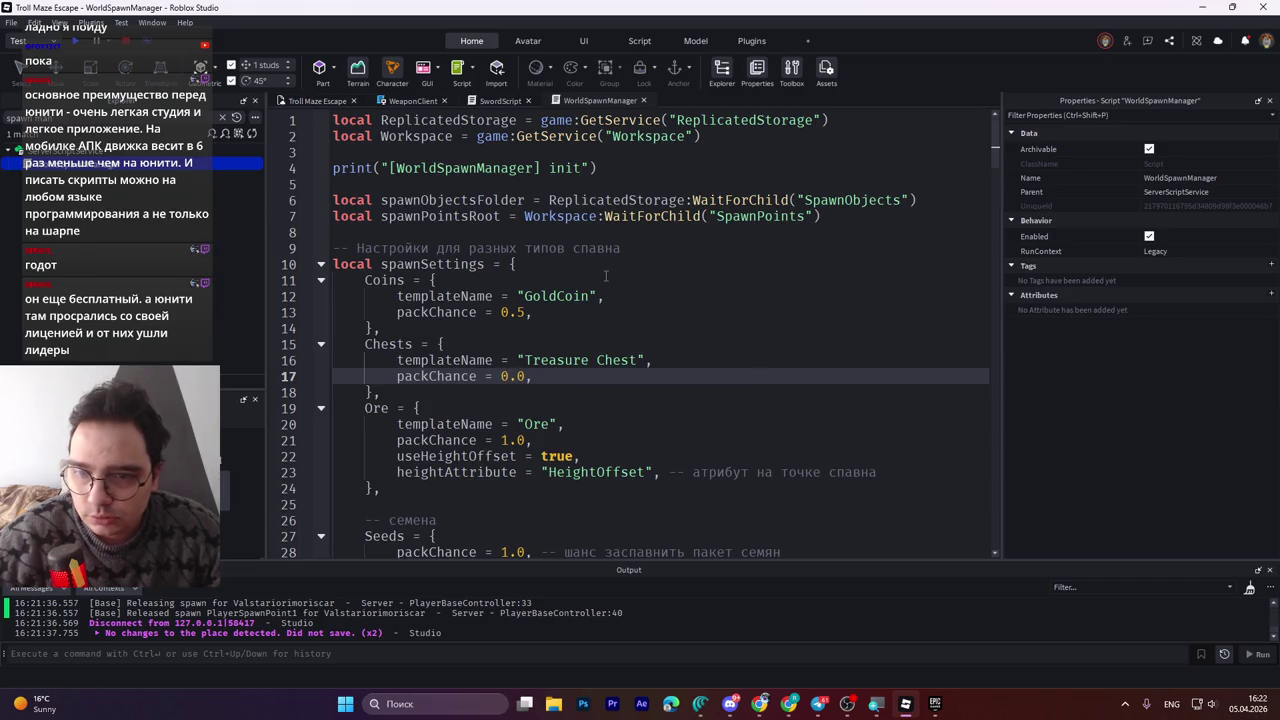
key("Down")
key("Down")
key("Down")
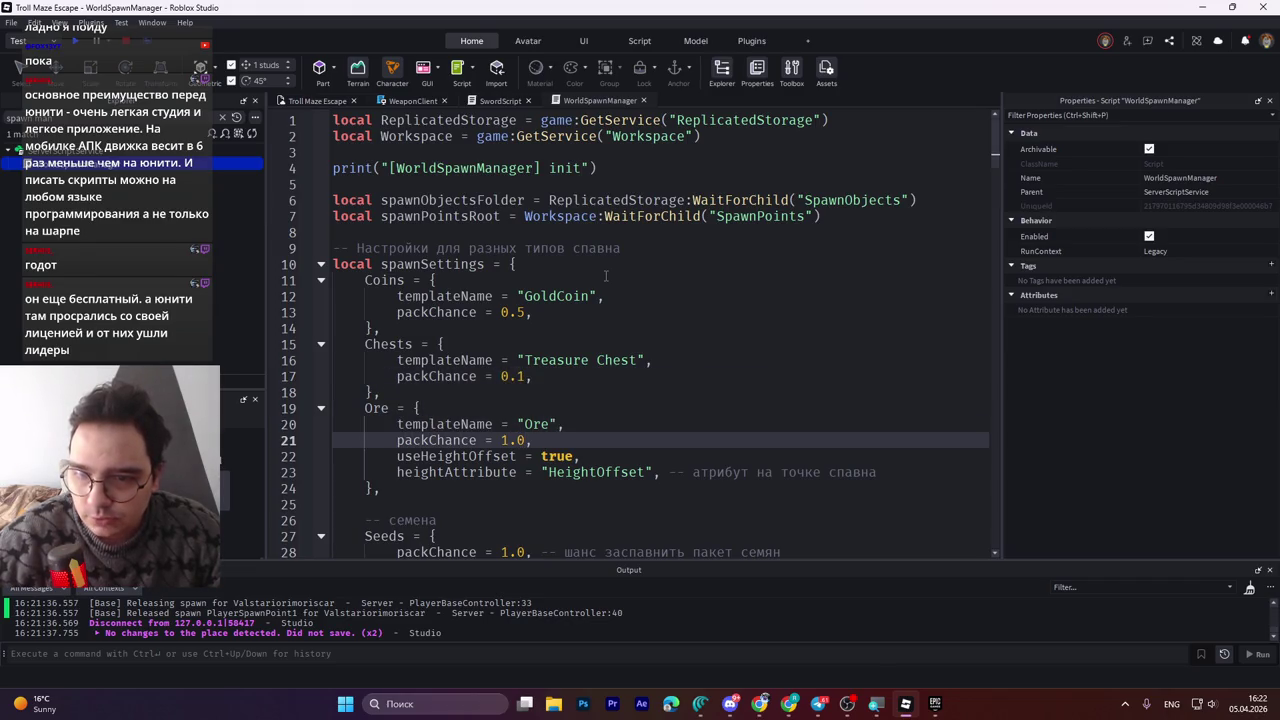
key("shift+Left")
type("0")
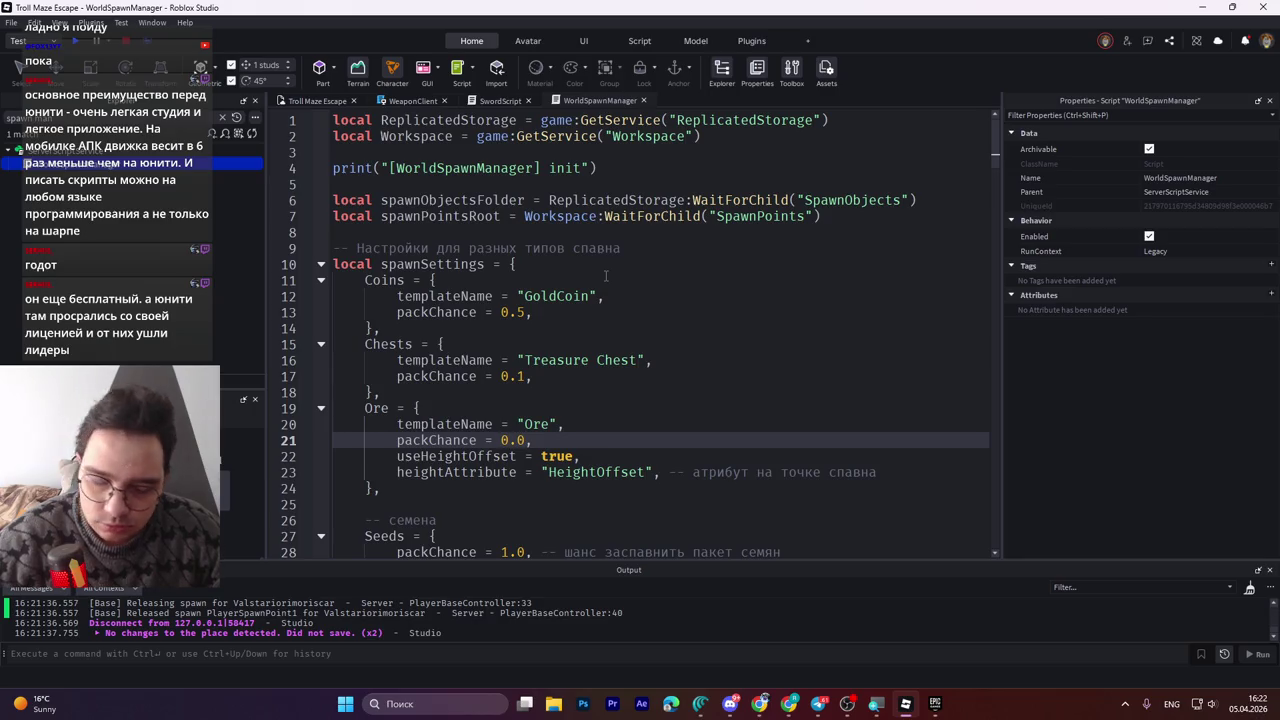
key("shift+Right")
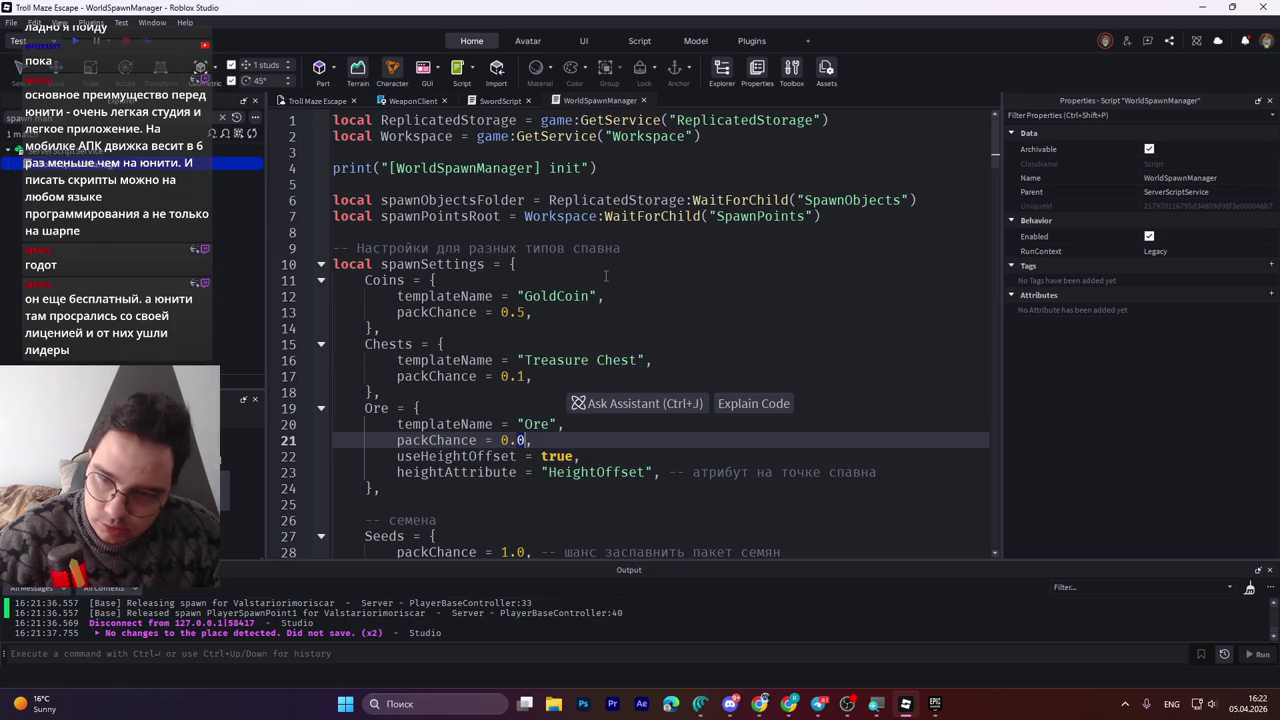
type("25")
key("ctrl+s")
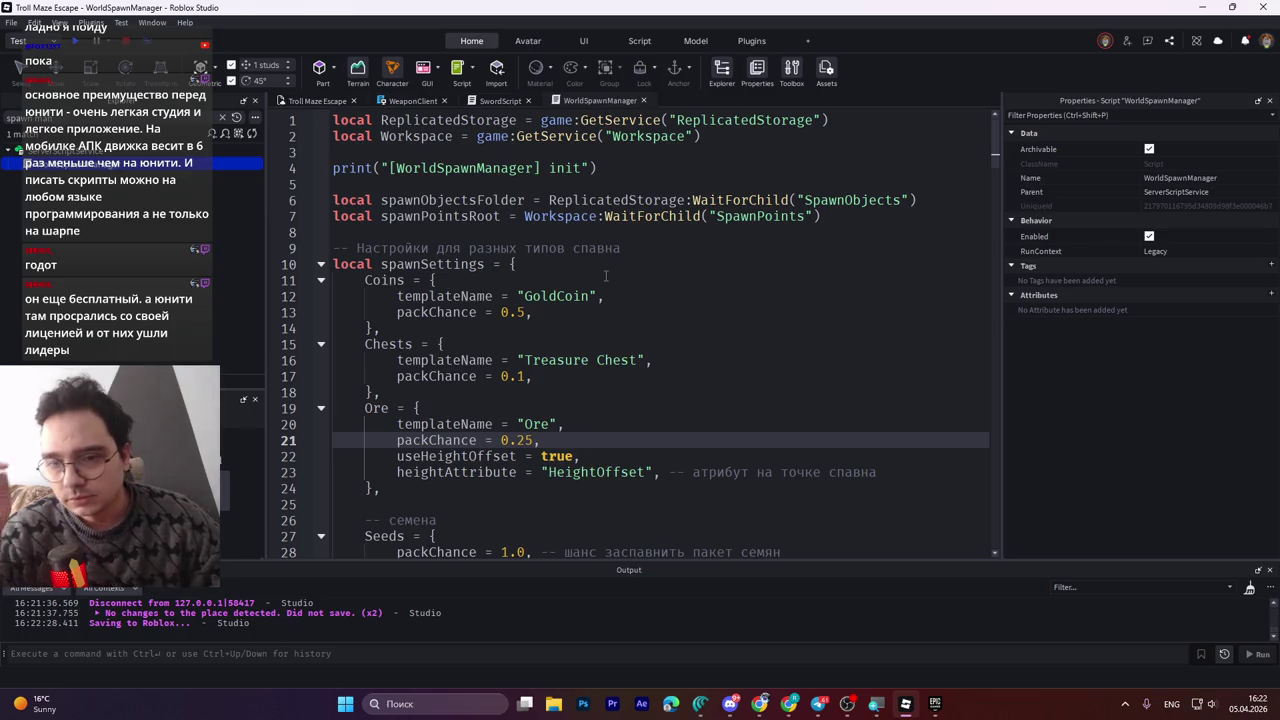
Switch back to the Troll Maze Escape scene and fly above the maze hedges.
left_click(315, 101)
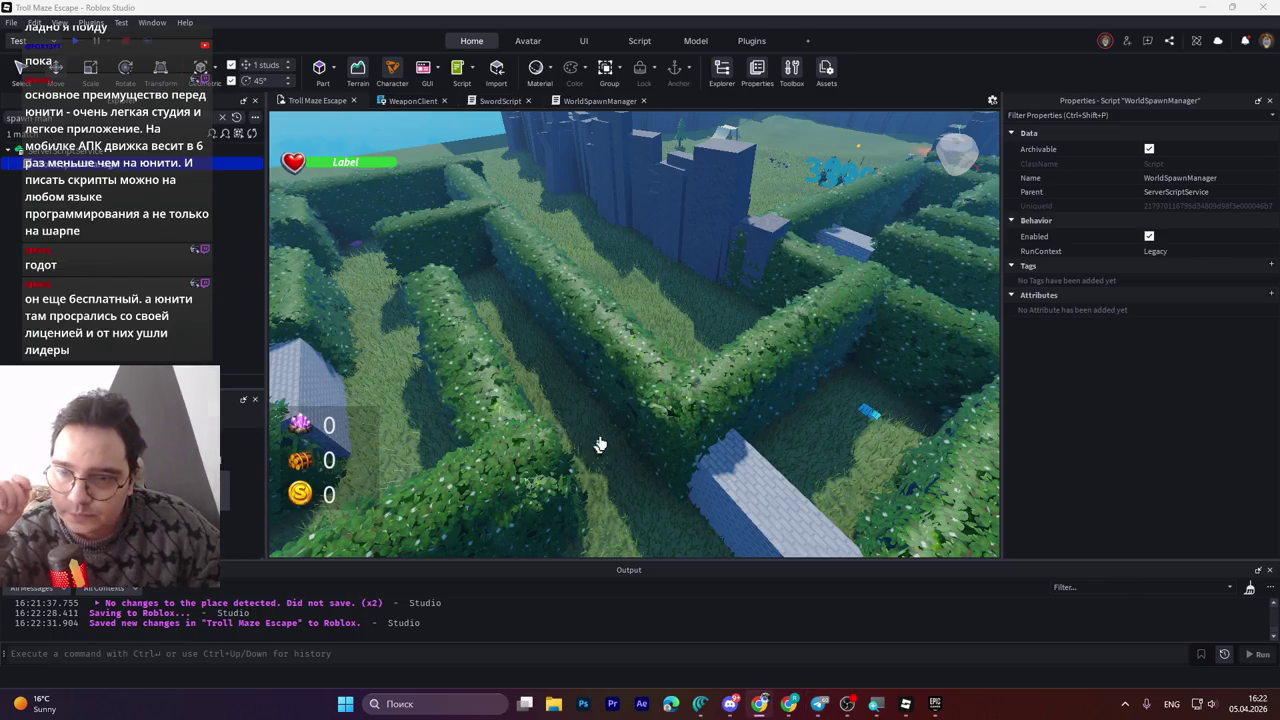
key("a")
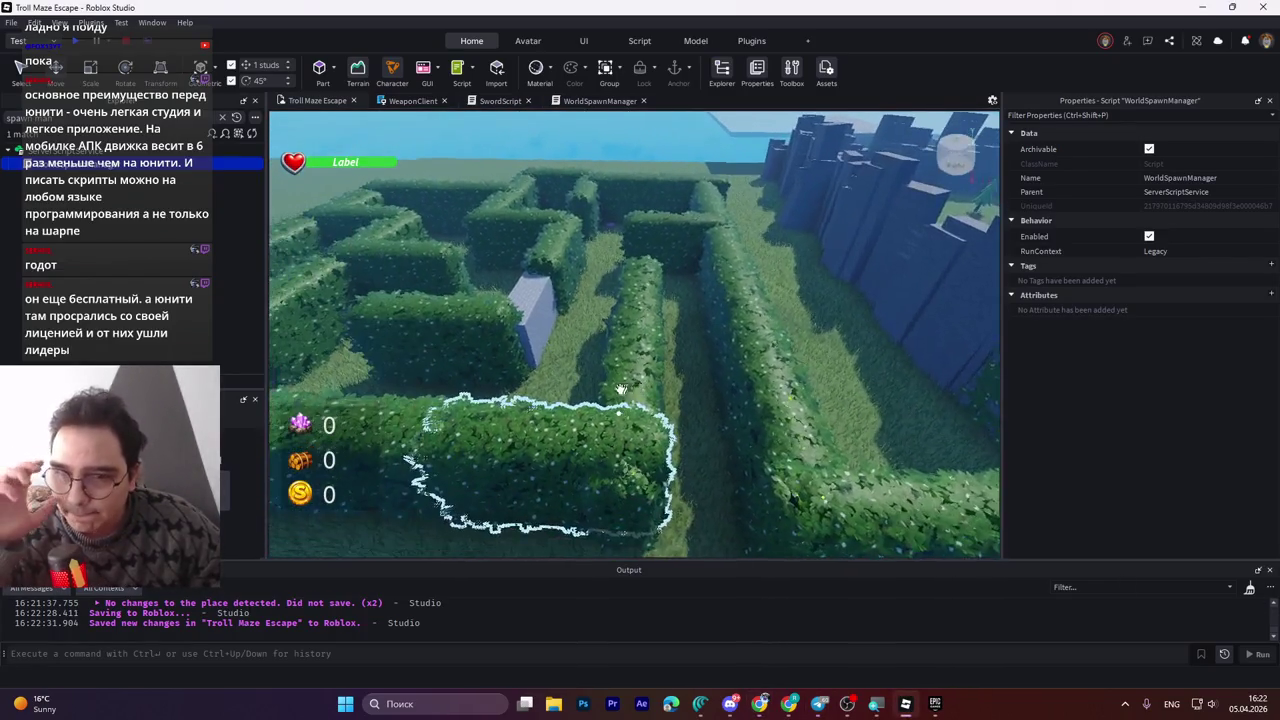
key("a")
key("e")
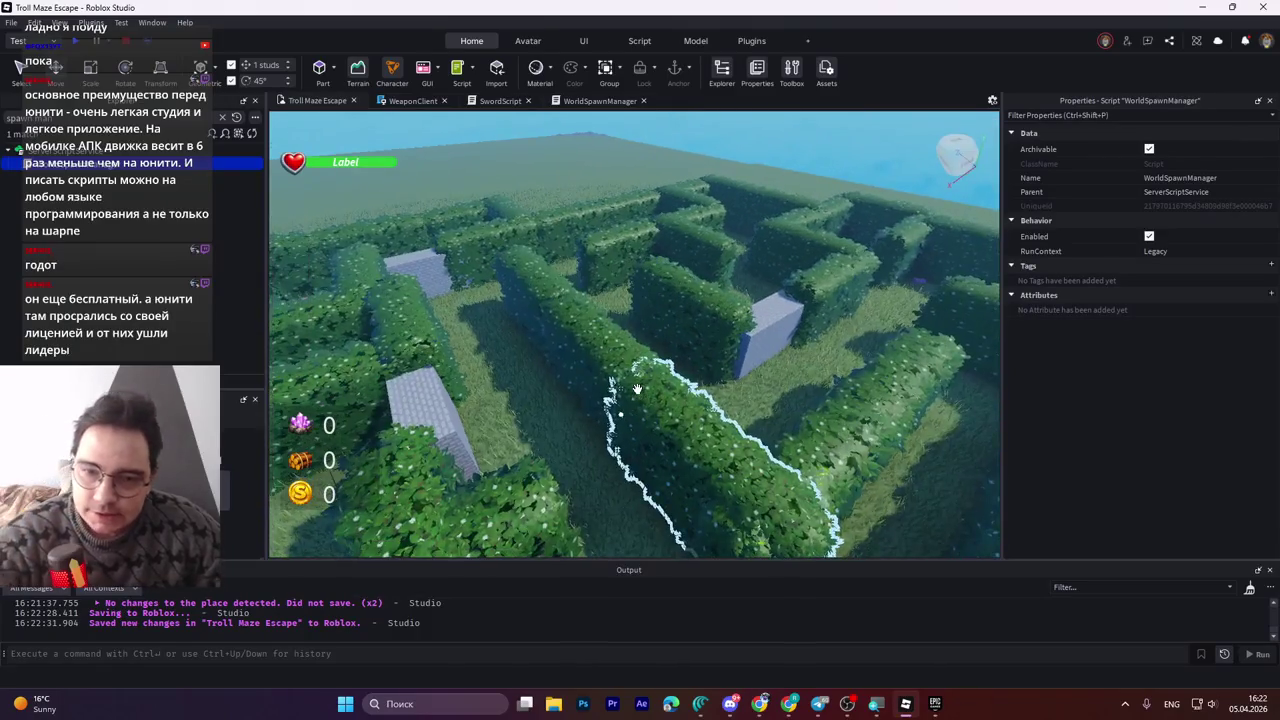
key("w")
Fly down to the grass field by the stone walls and select the pine tree.
key("s")
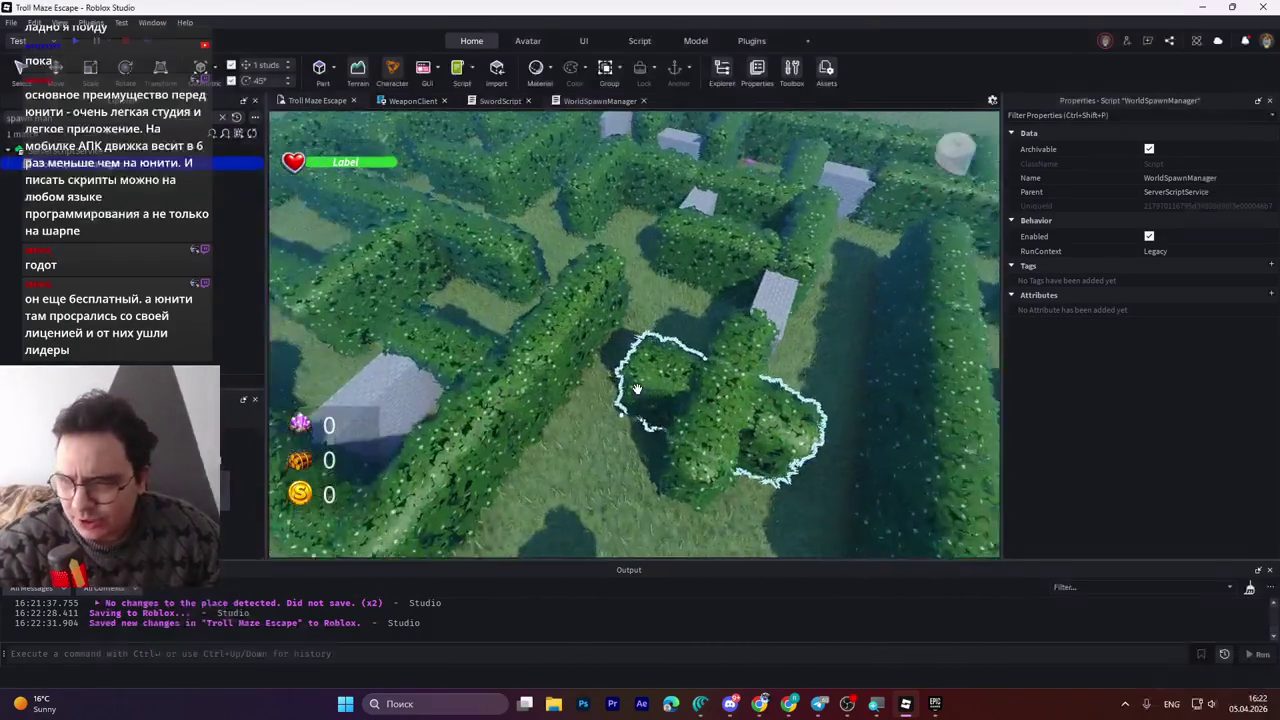
key("s")
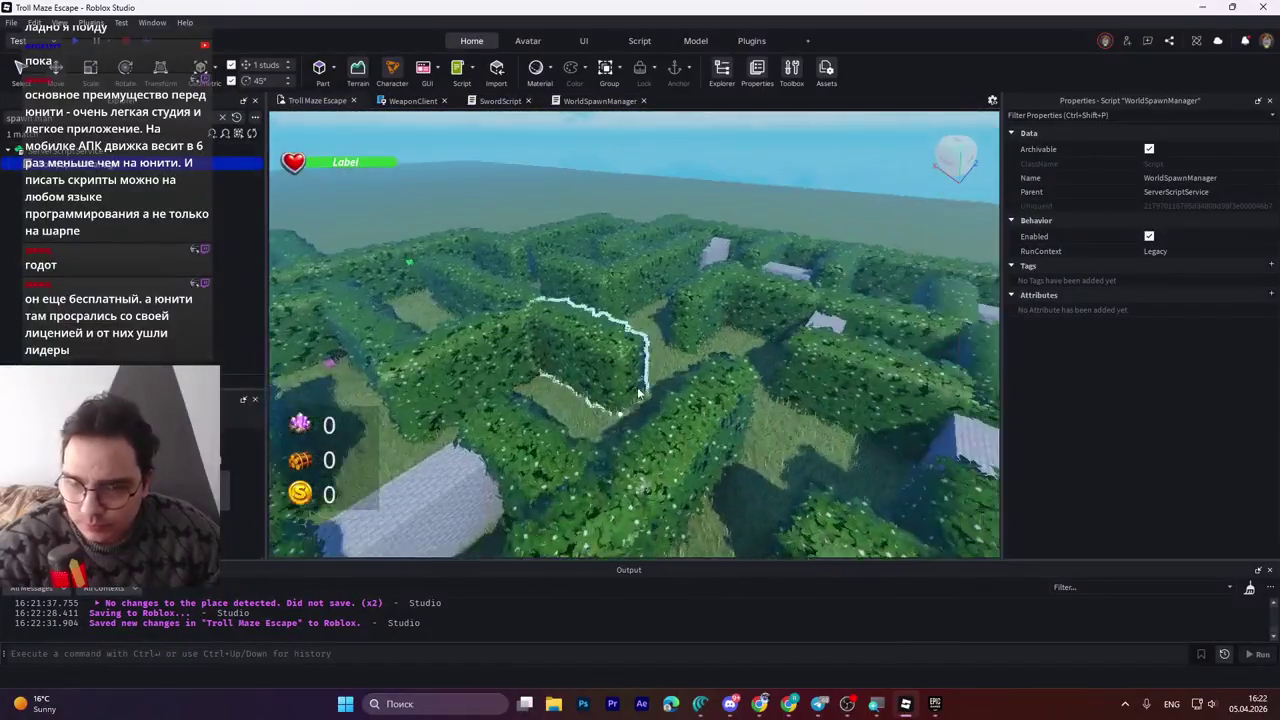
key("q")
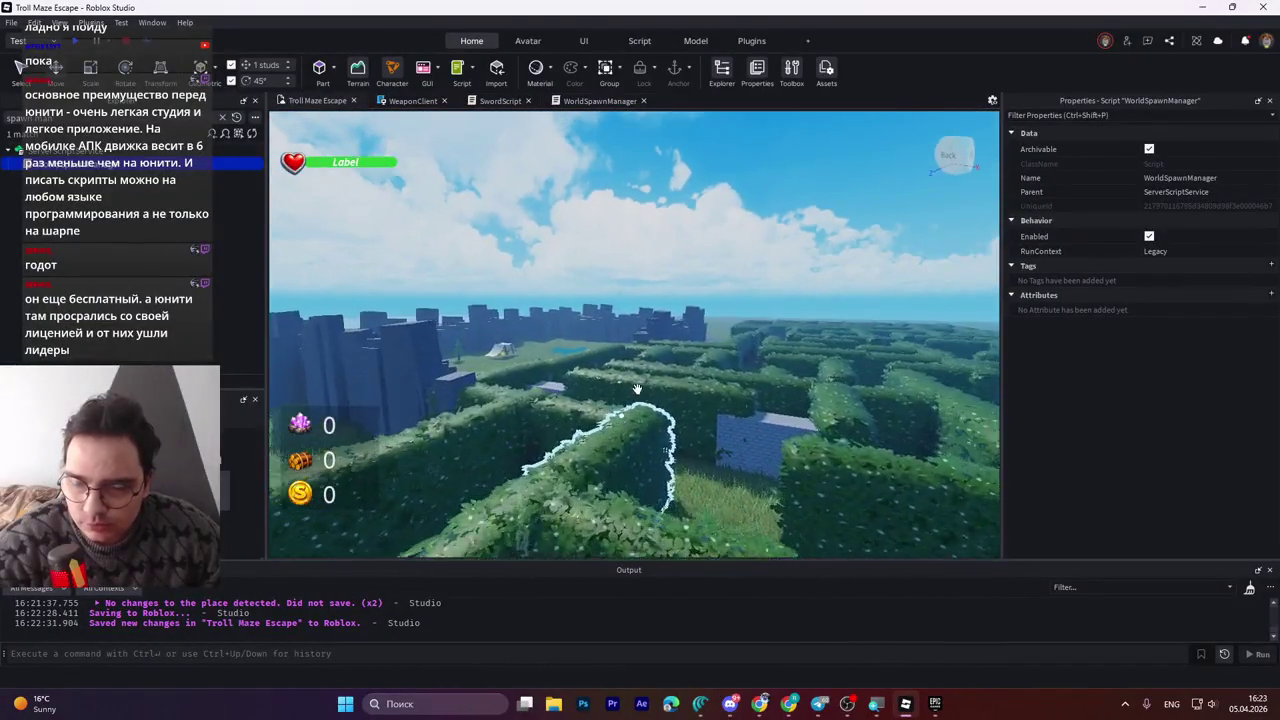
key("w")
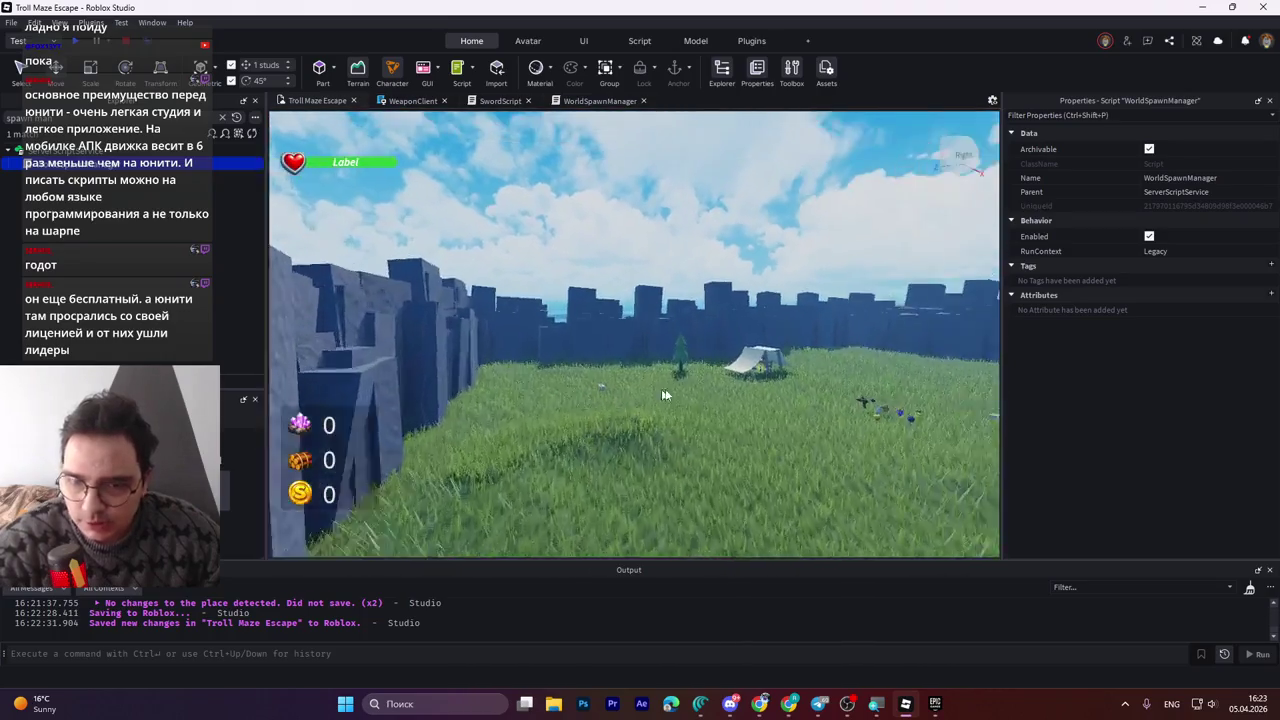
key("s")
key("e")
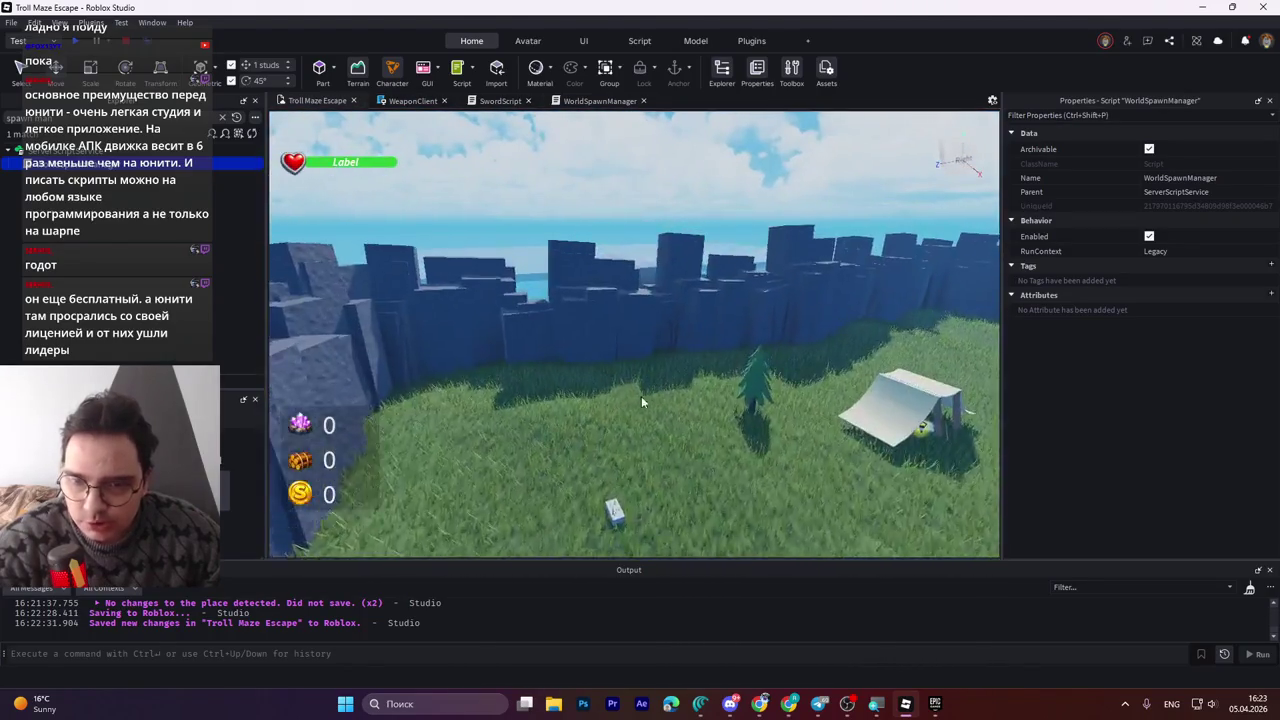
left_click(633, 390)
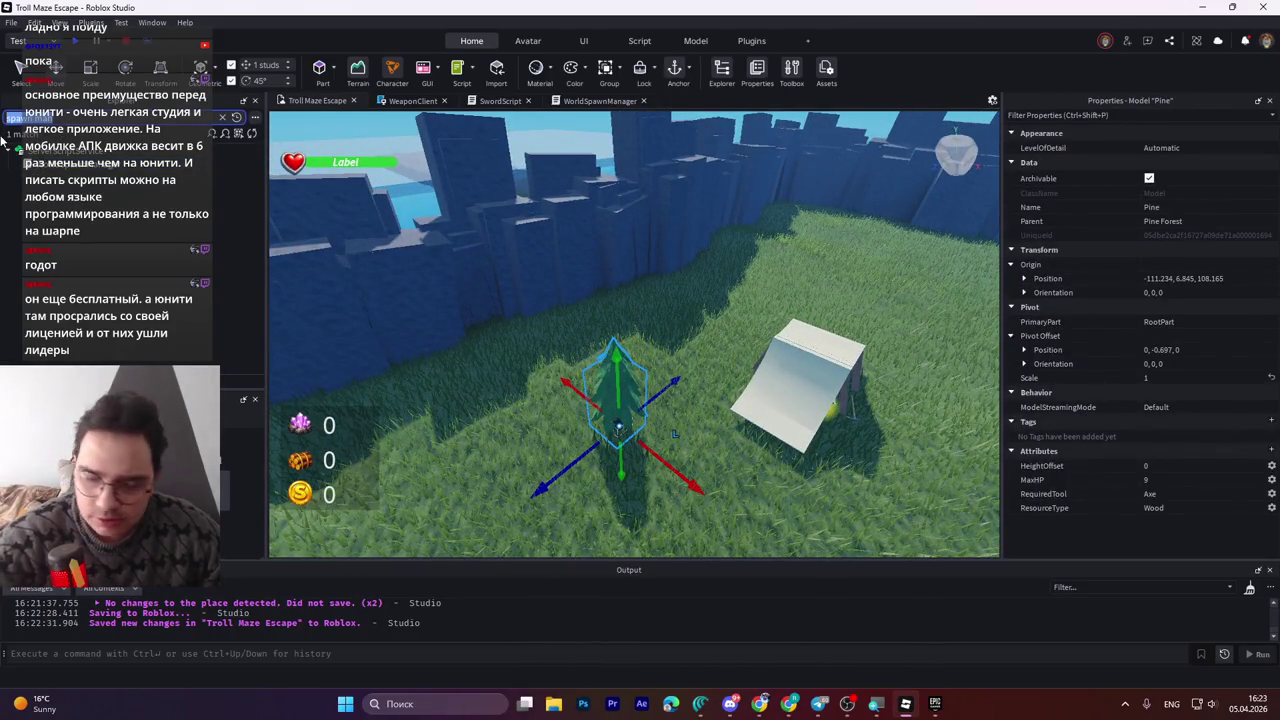
Move the Miners' Tent 117 studs along X to -208.647.
key("q")
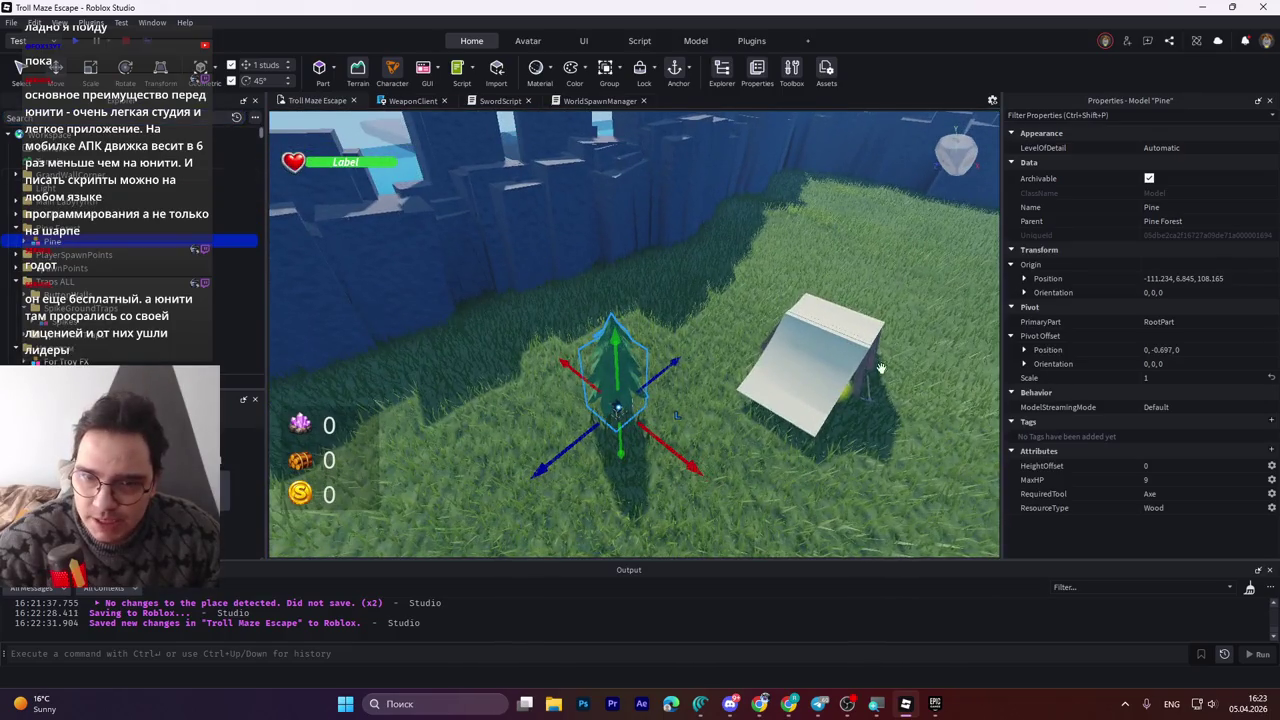
left_click(852, 358)
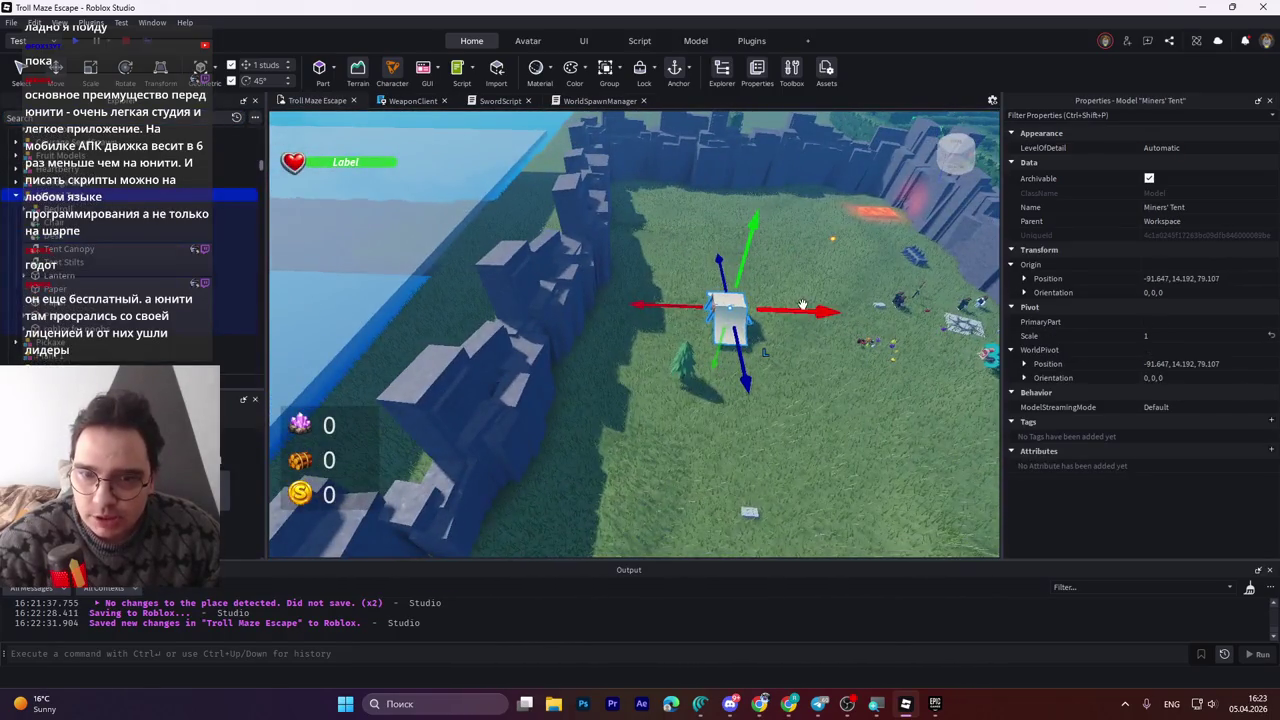
mouse_move(808, 309)
left_mouse_down()
mouse_move(430, 314)
mouse_move(519, 311)
left_mouse_up()
key("a")
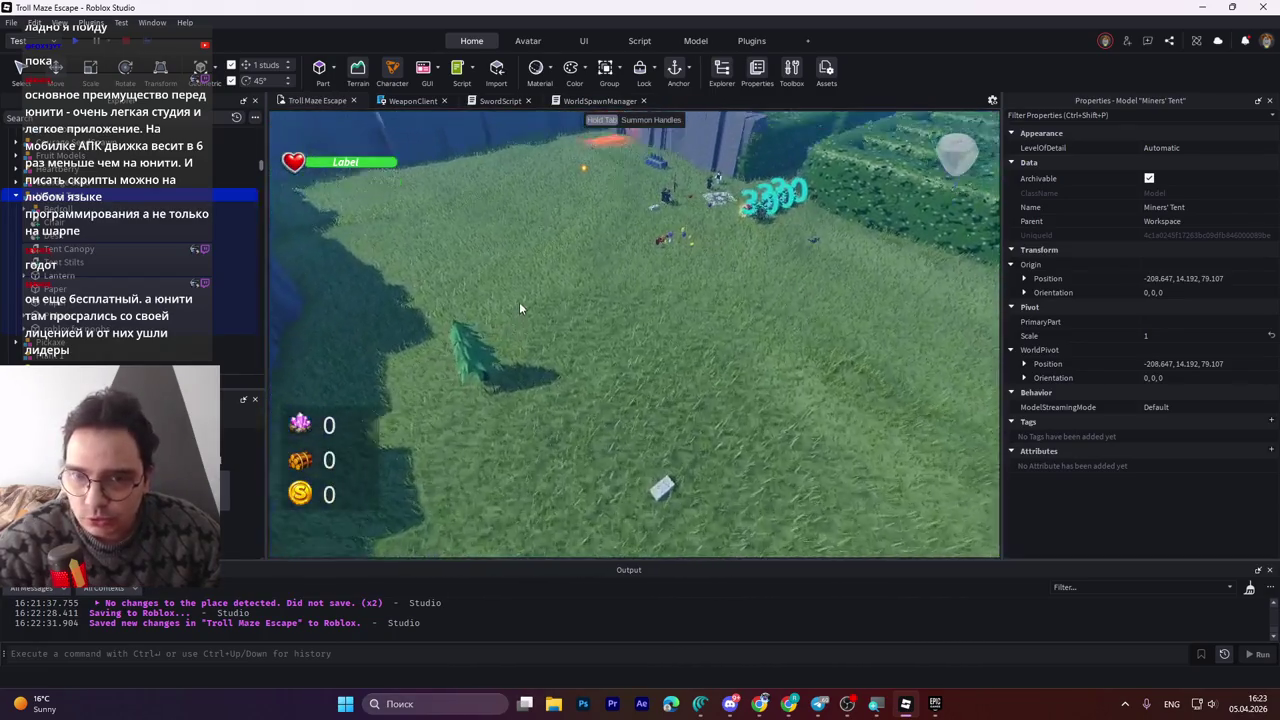
key("f")
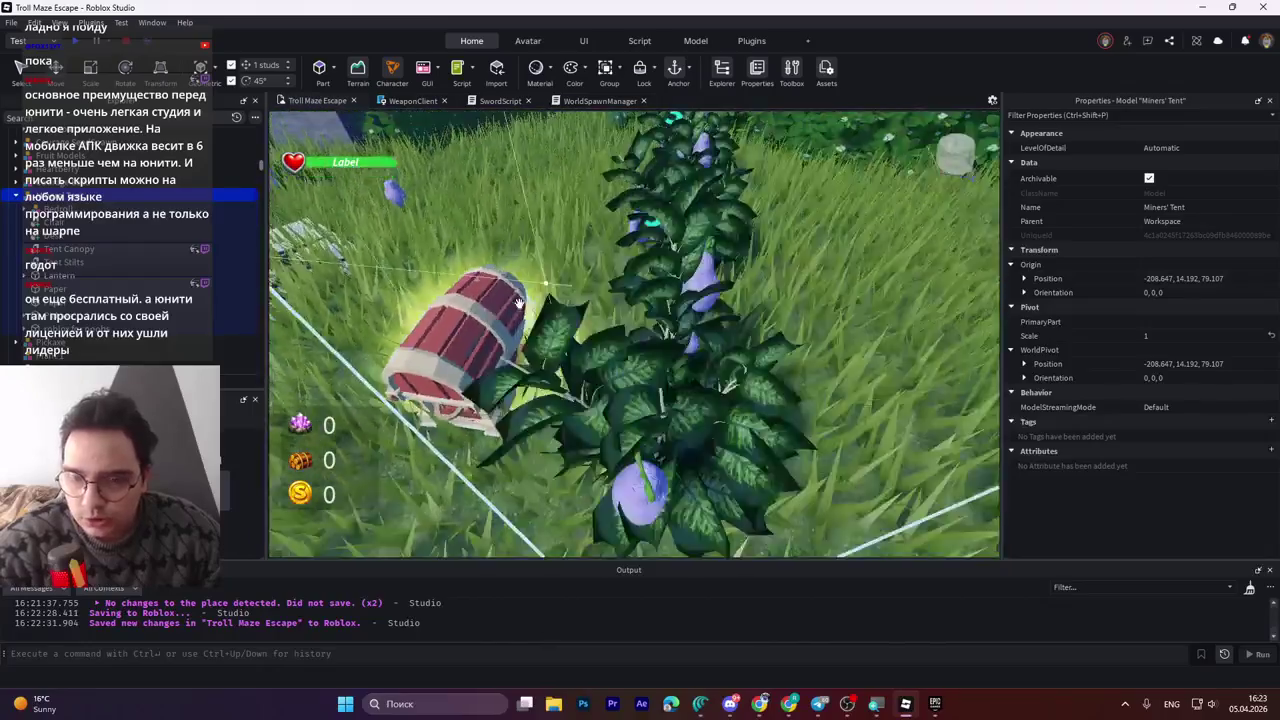
Push the object further back among the bushes, then select the purple Heartberry fruit.
left_click_drag(592, 345, 606, 268)
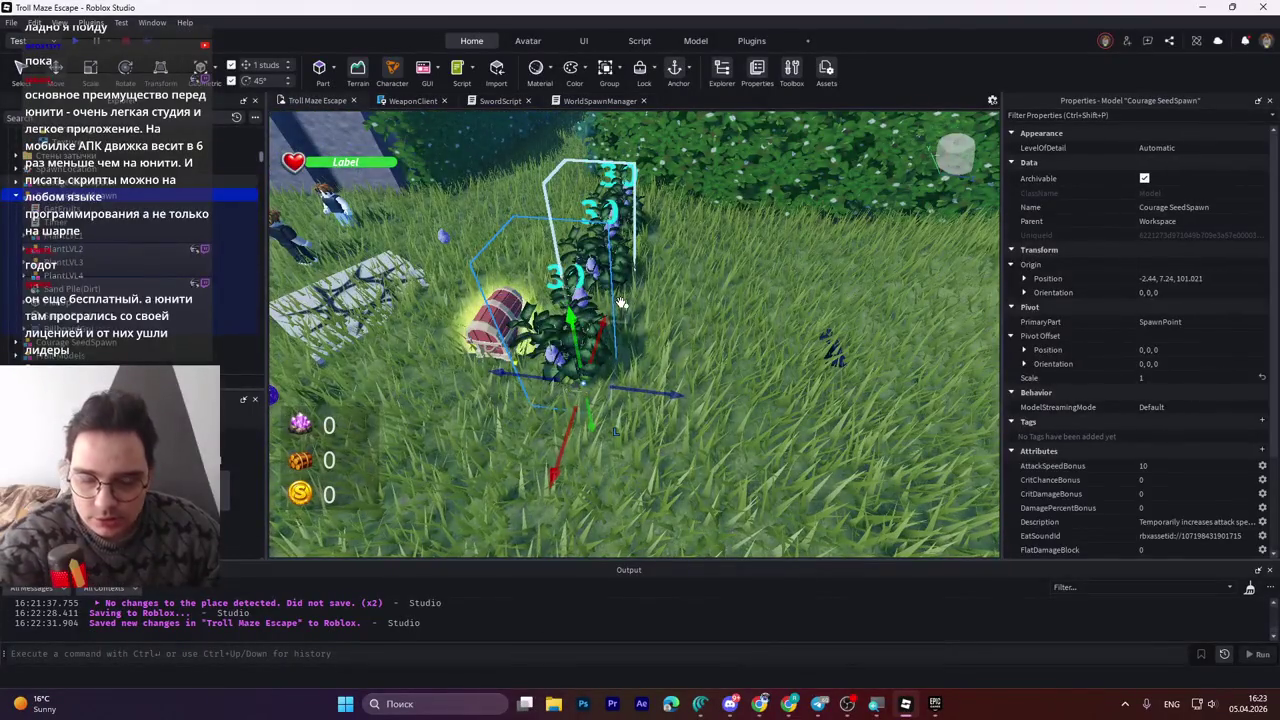
left_click(600, 297)
key("a")
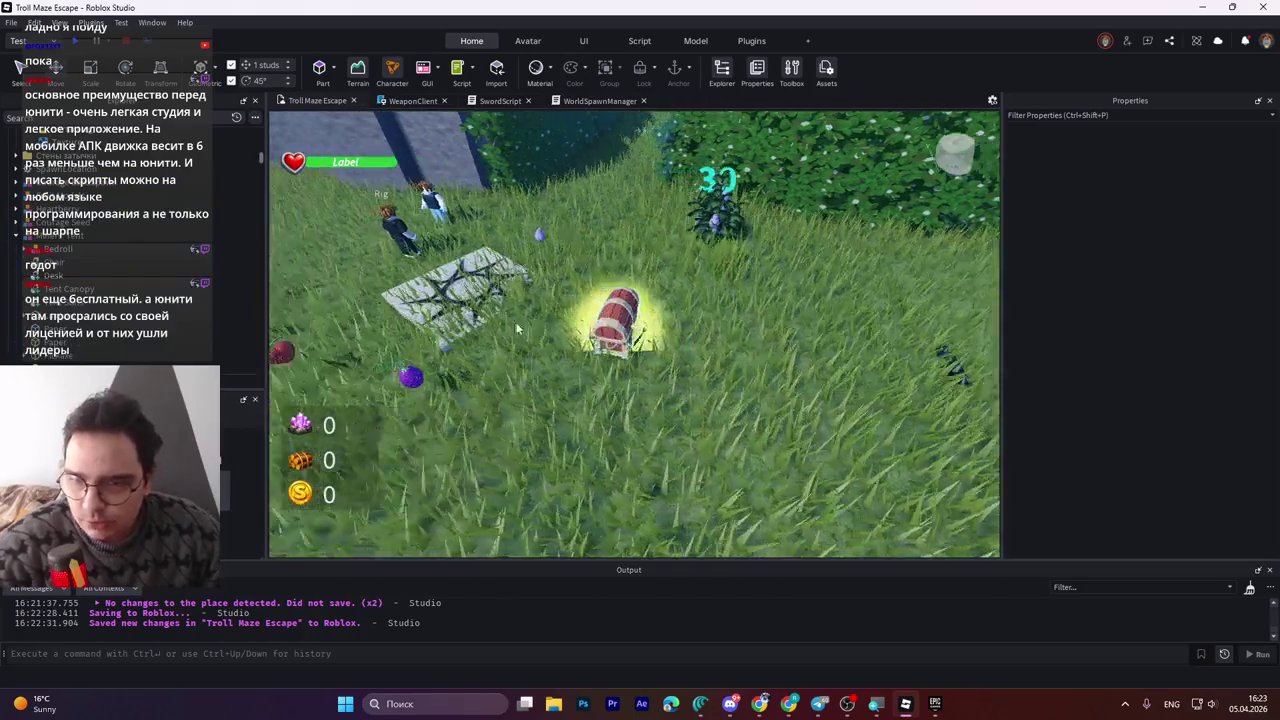
key("a")
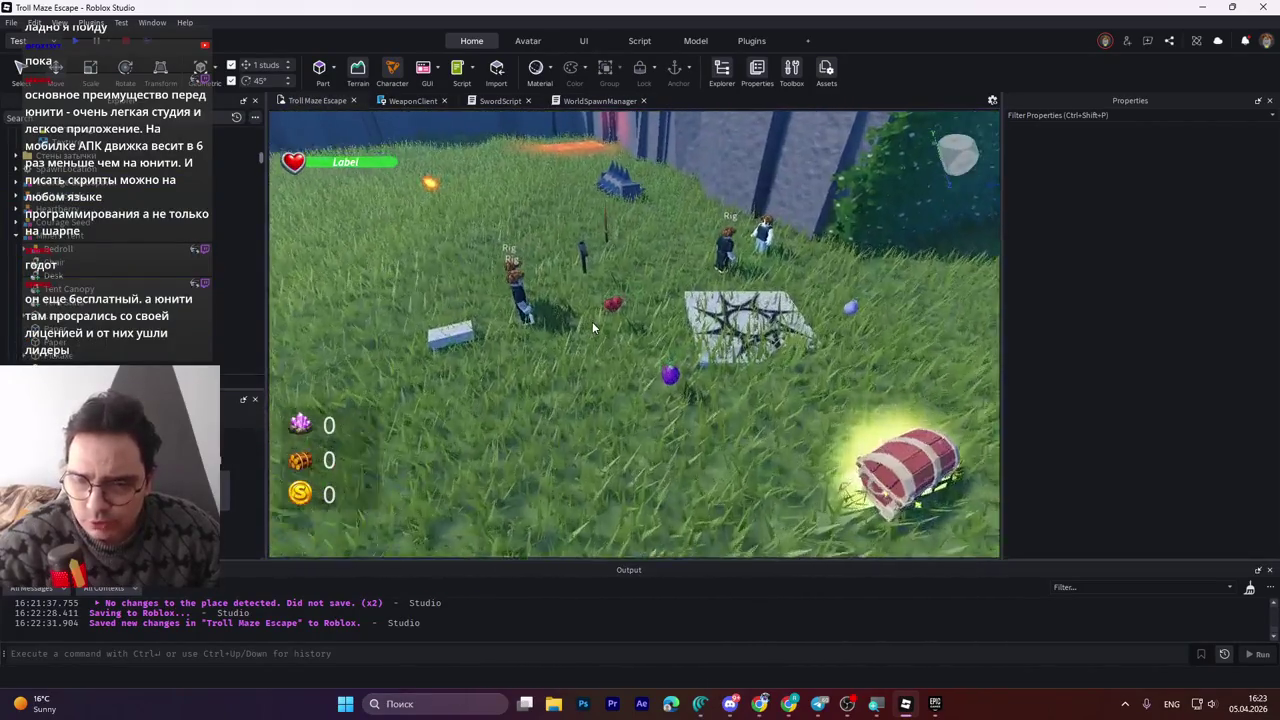
left_click(560, 370)
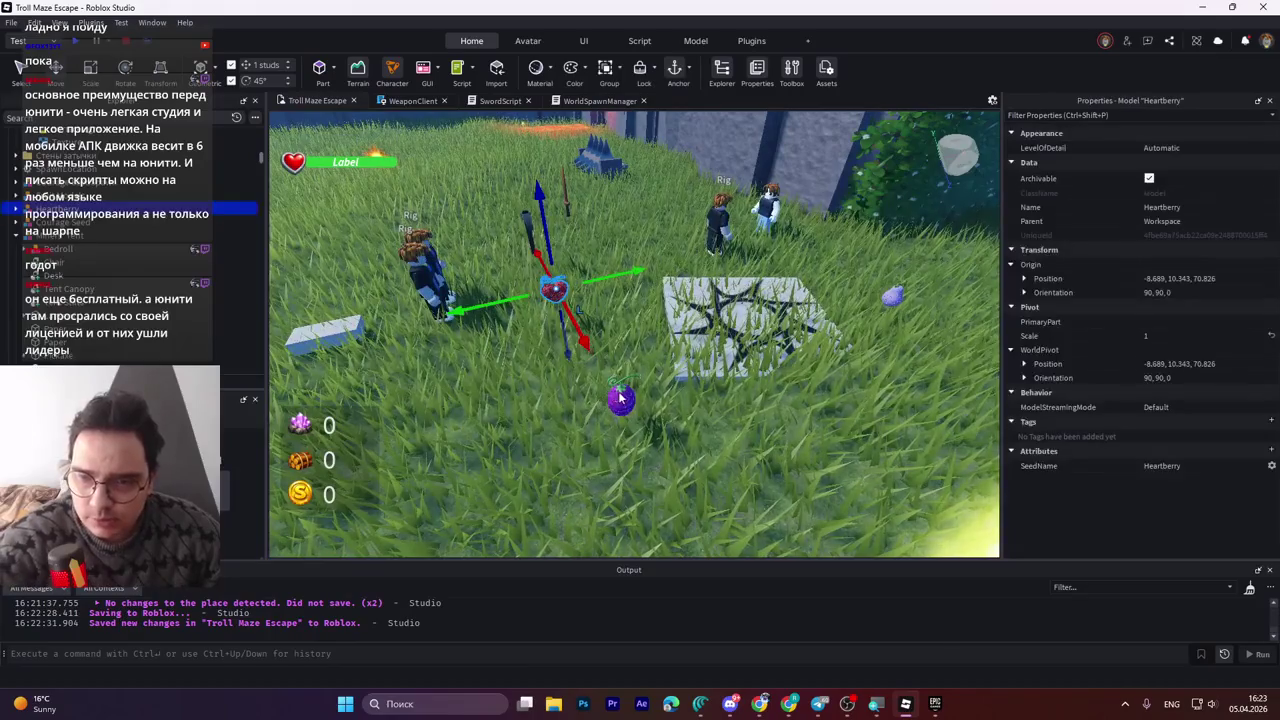
left_click(672, 371)
key("w")
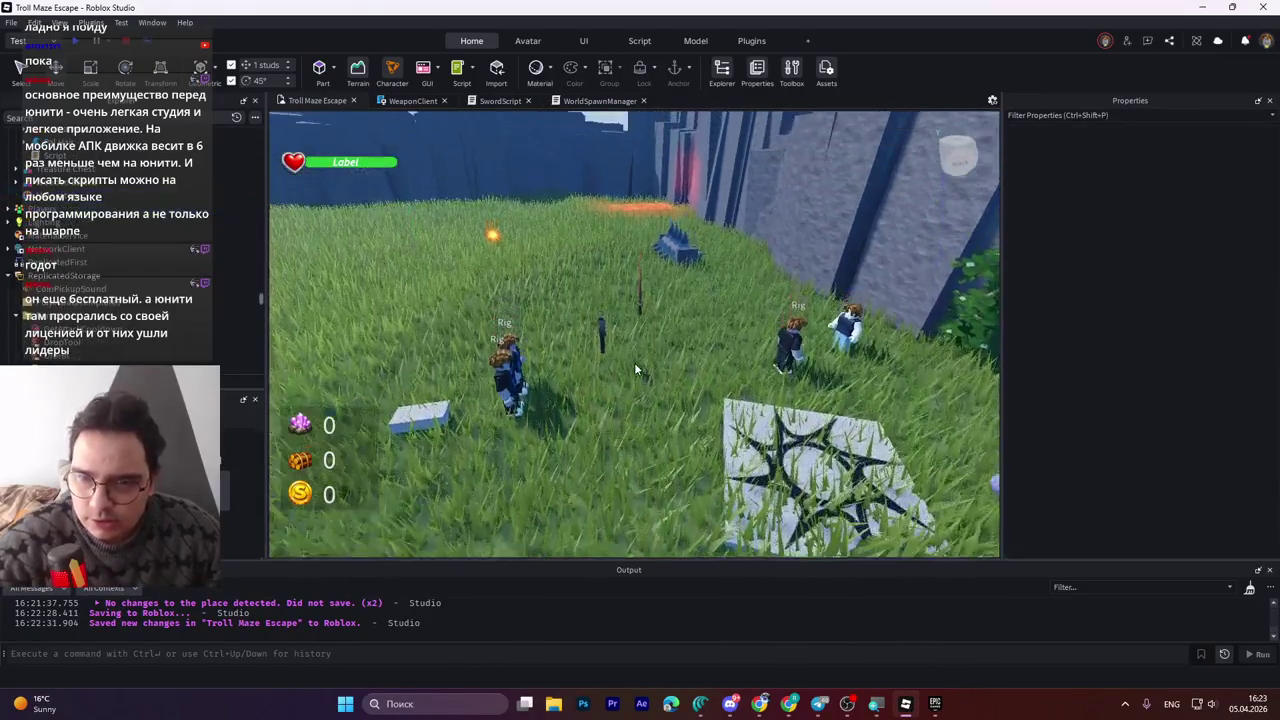
key("w")
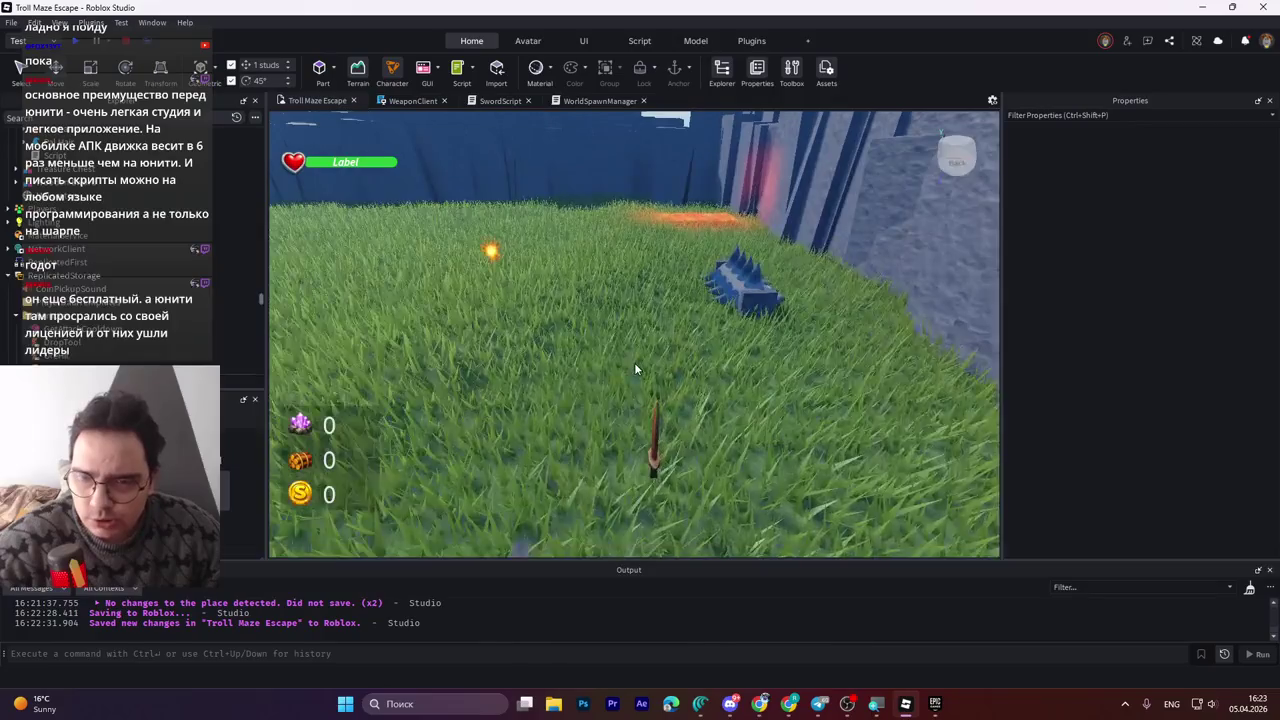
key("w")
key("a")
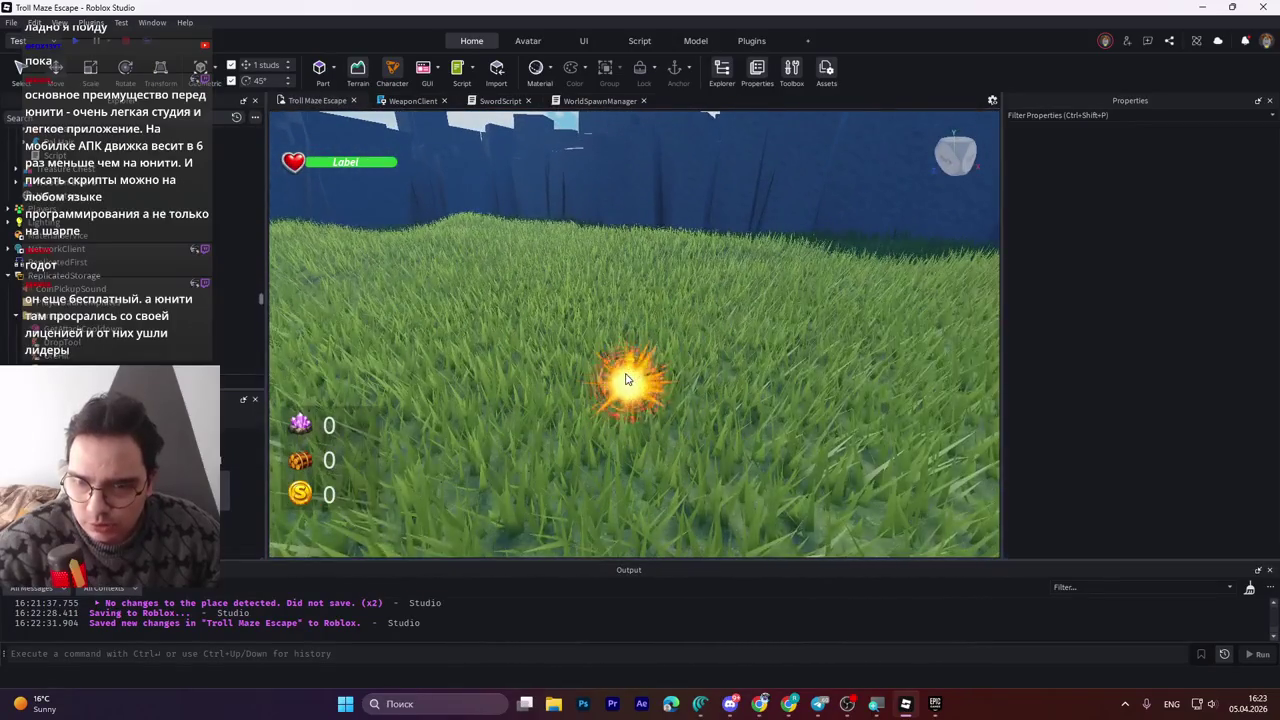
key("s")
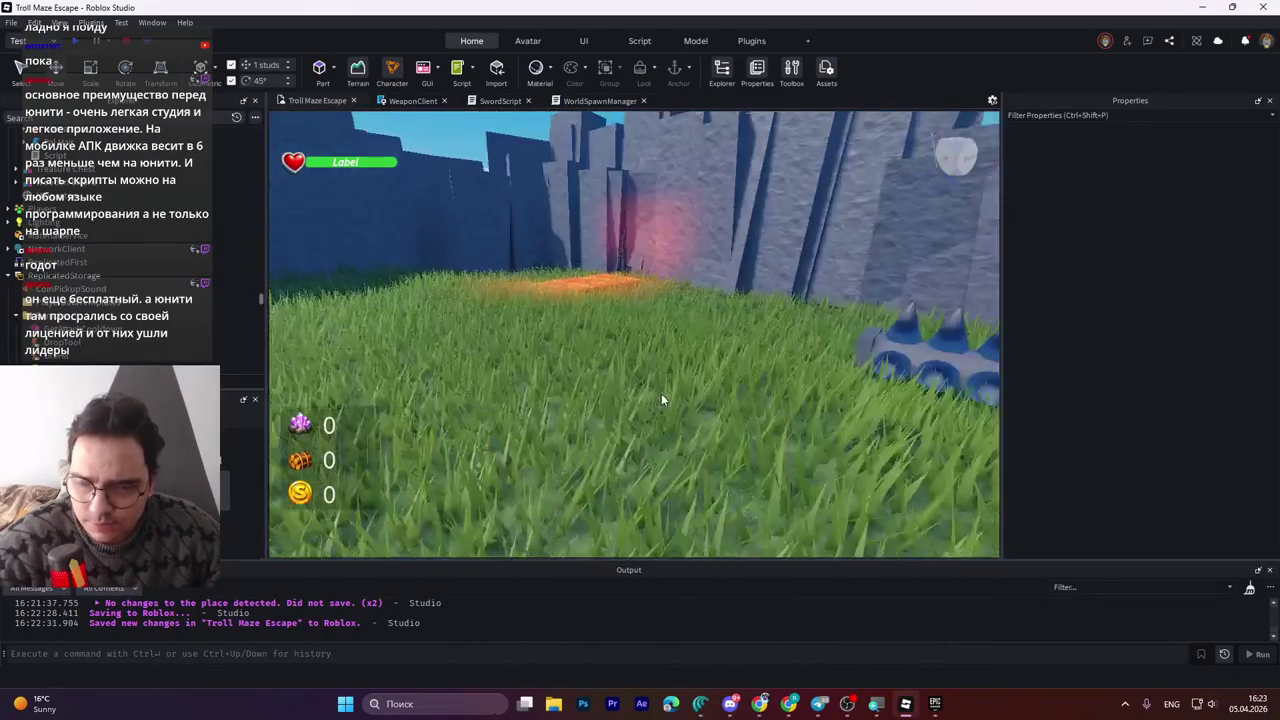
key("w")
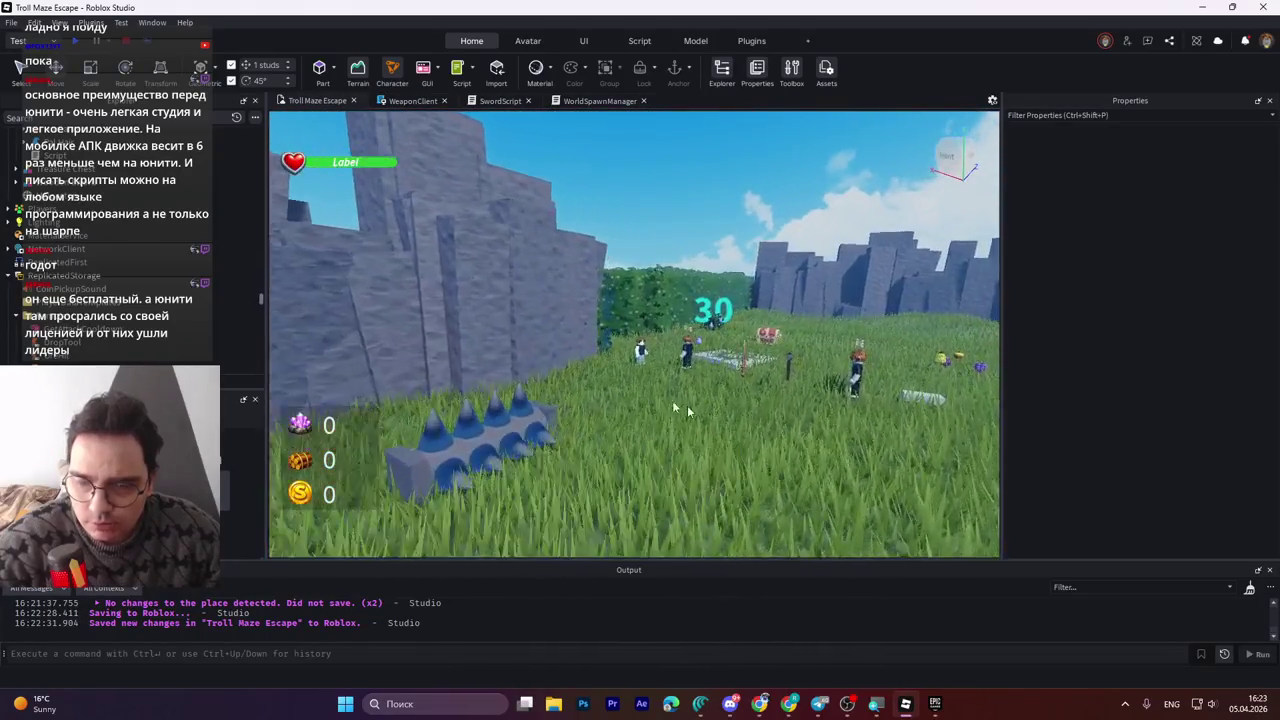
key("w")
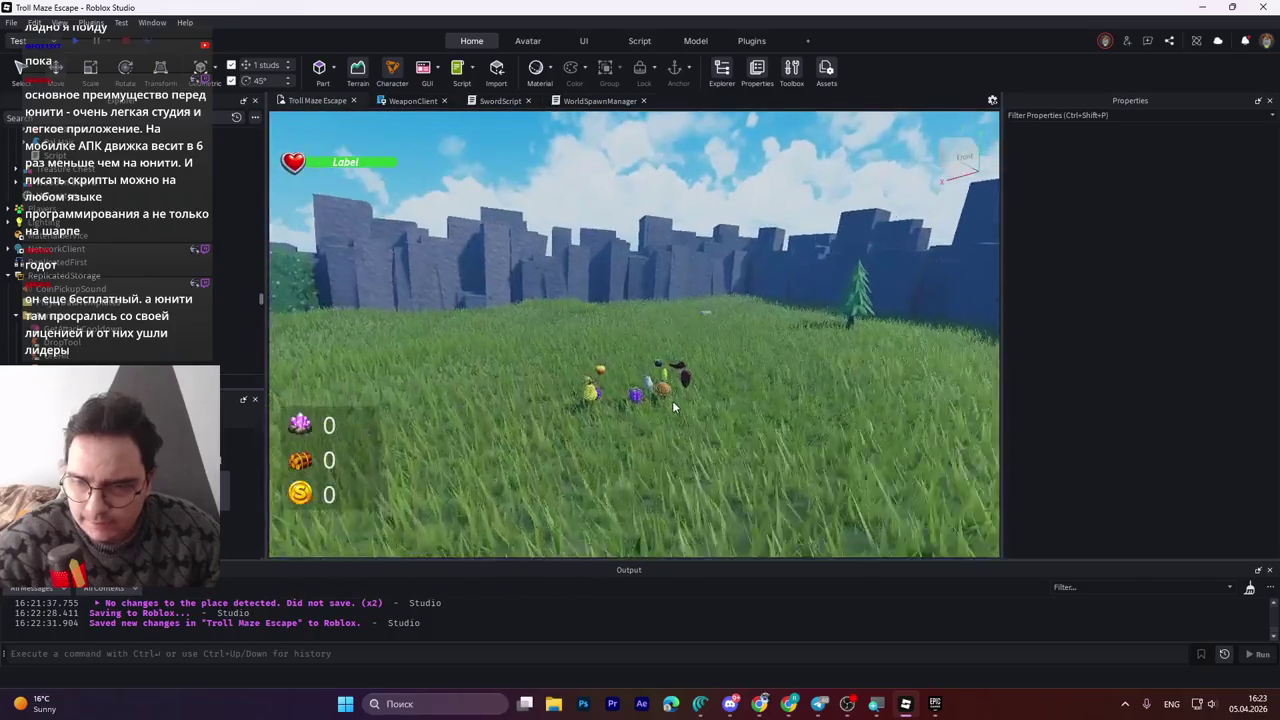
key("w")
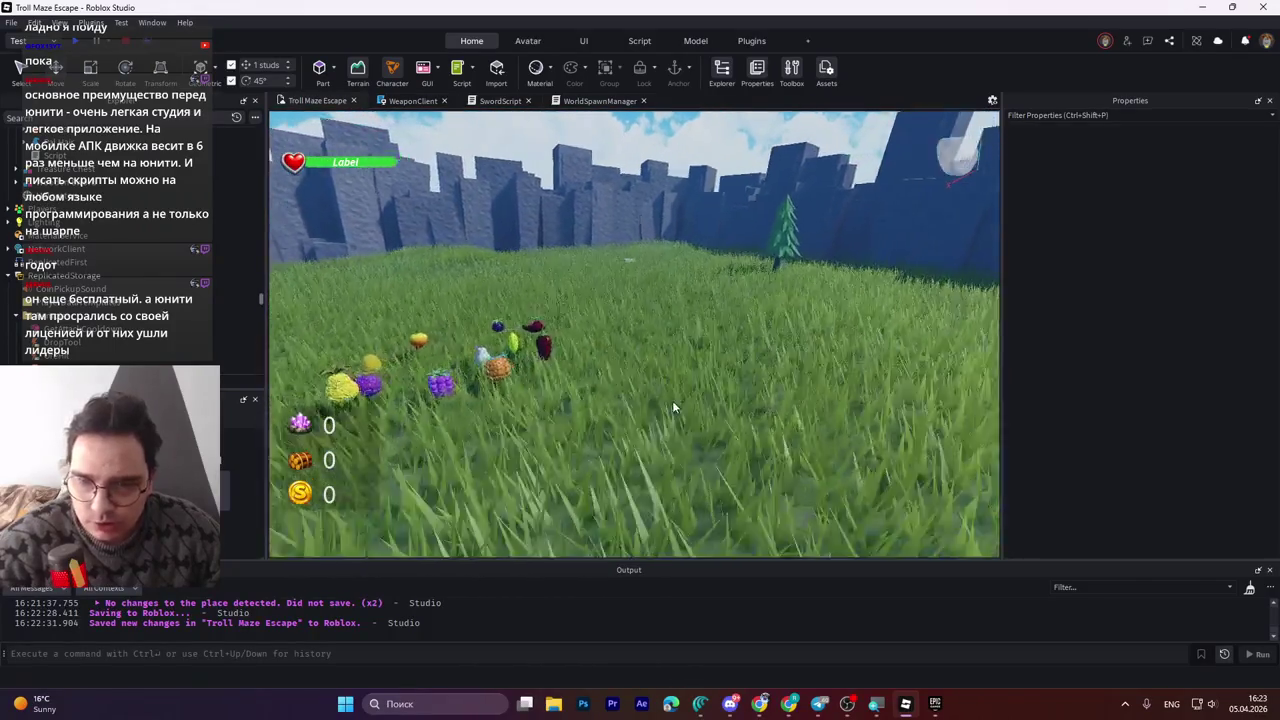
key("w")
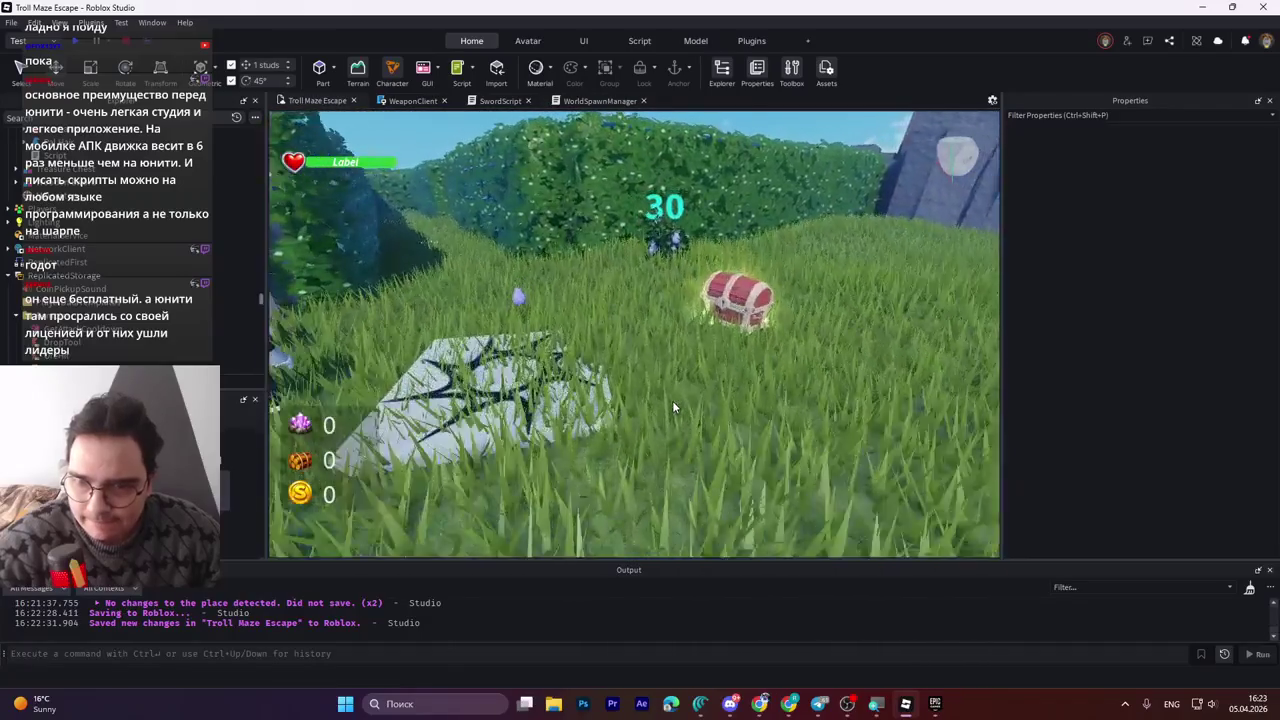
key("w")
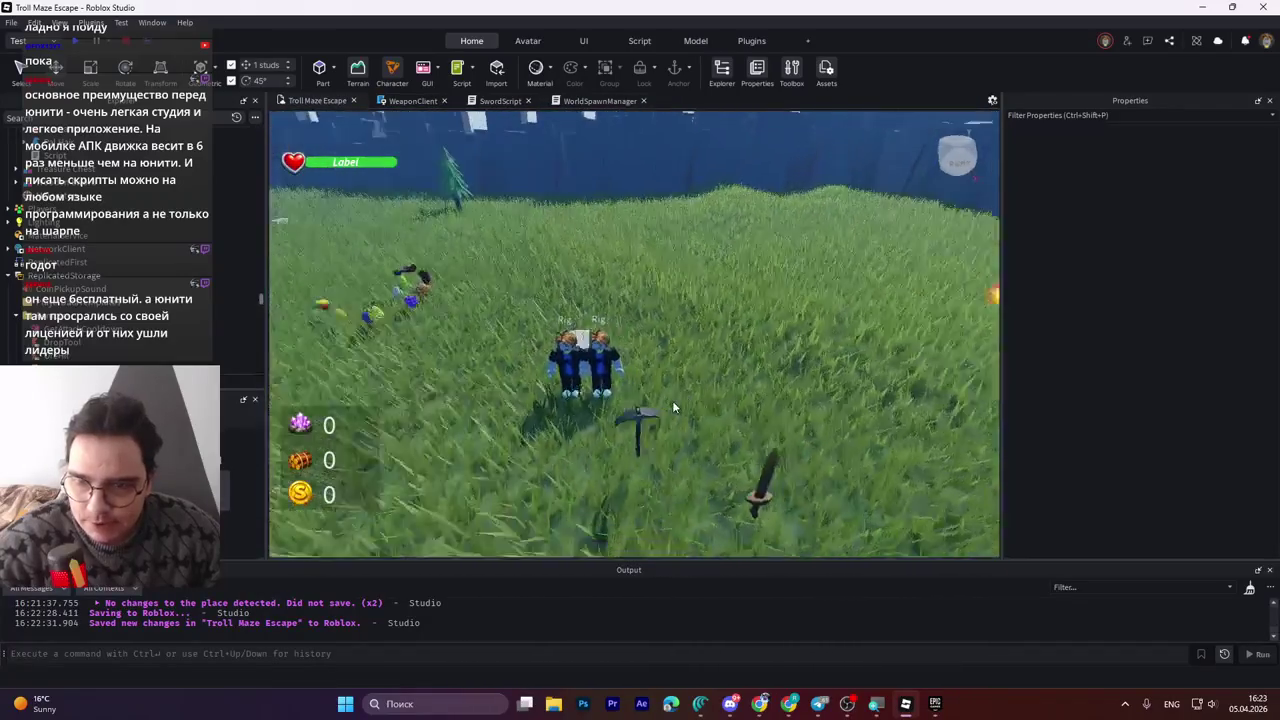
key("w")
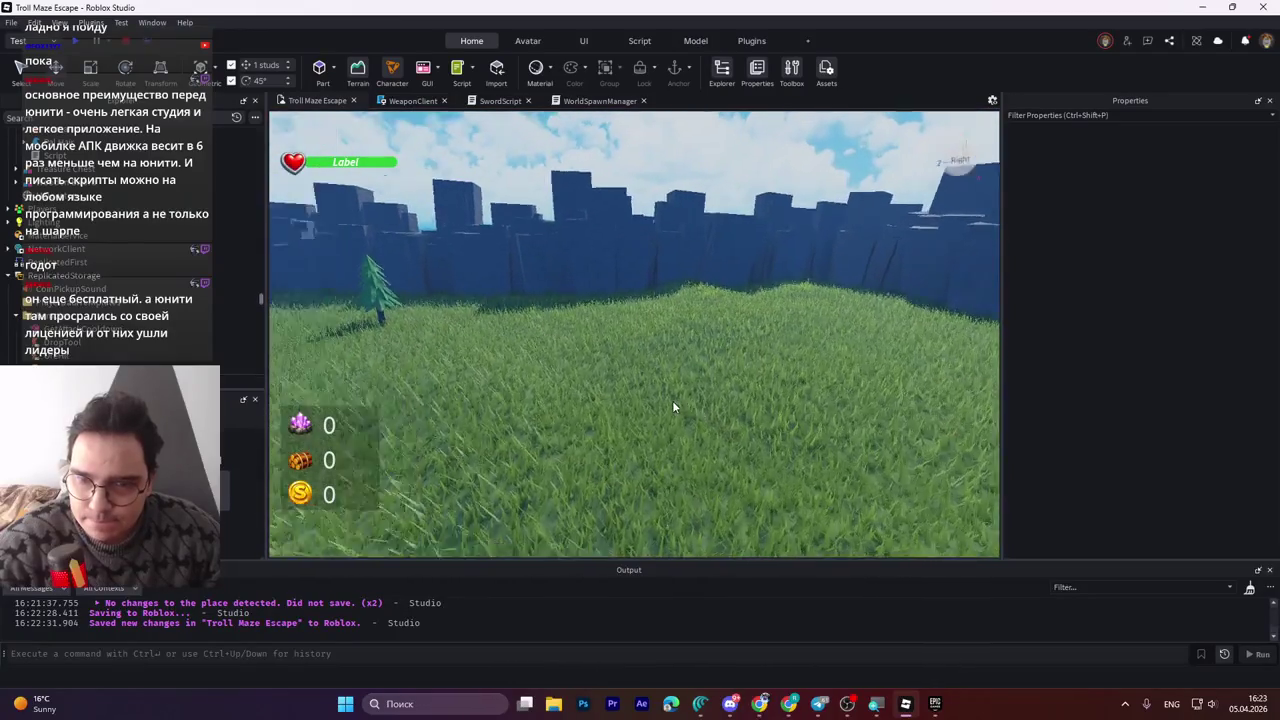
key("w")
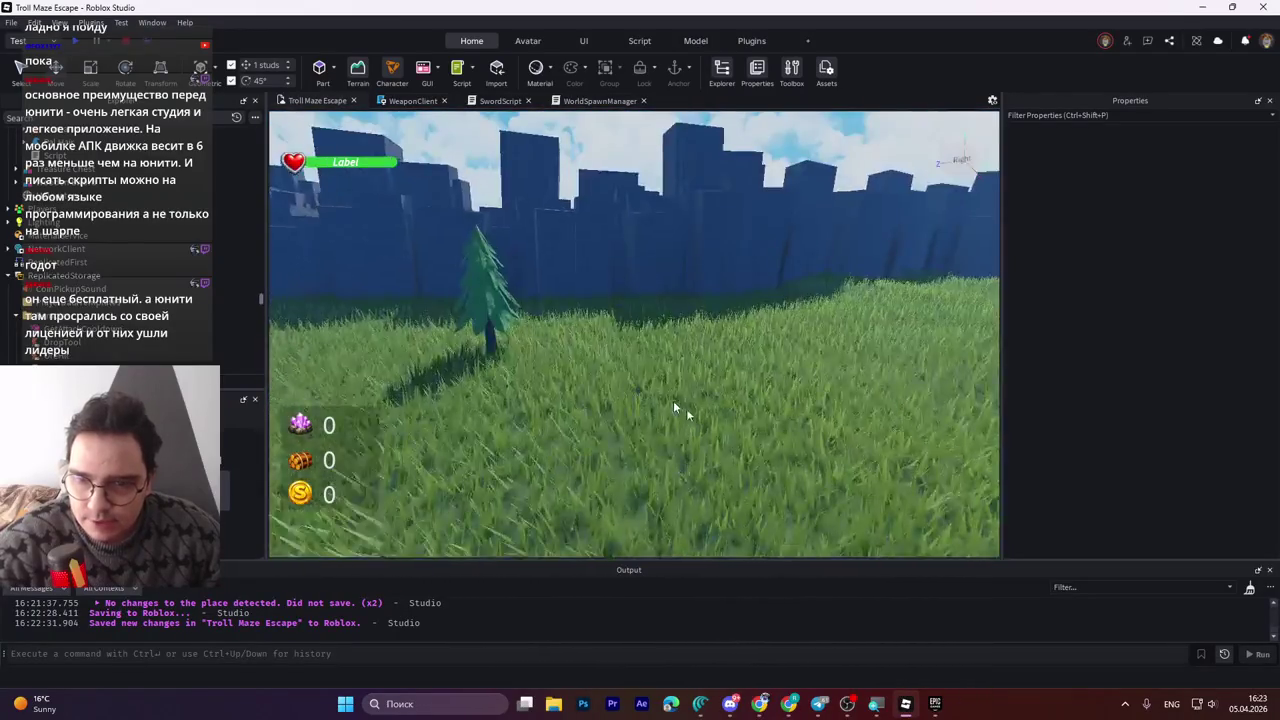
key("w")
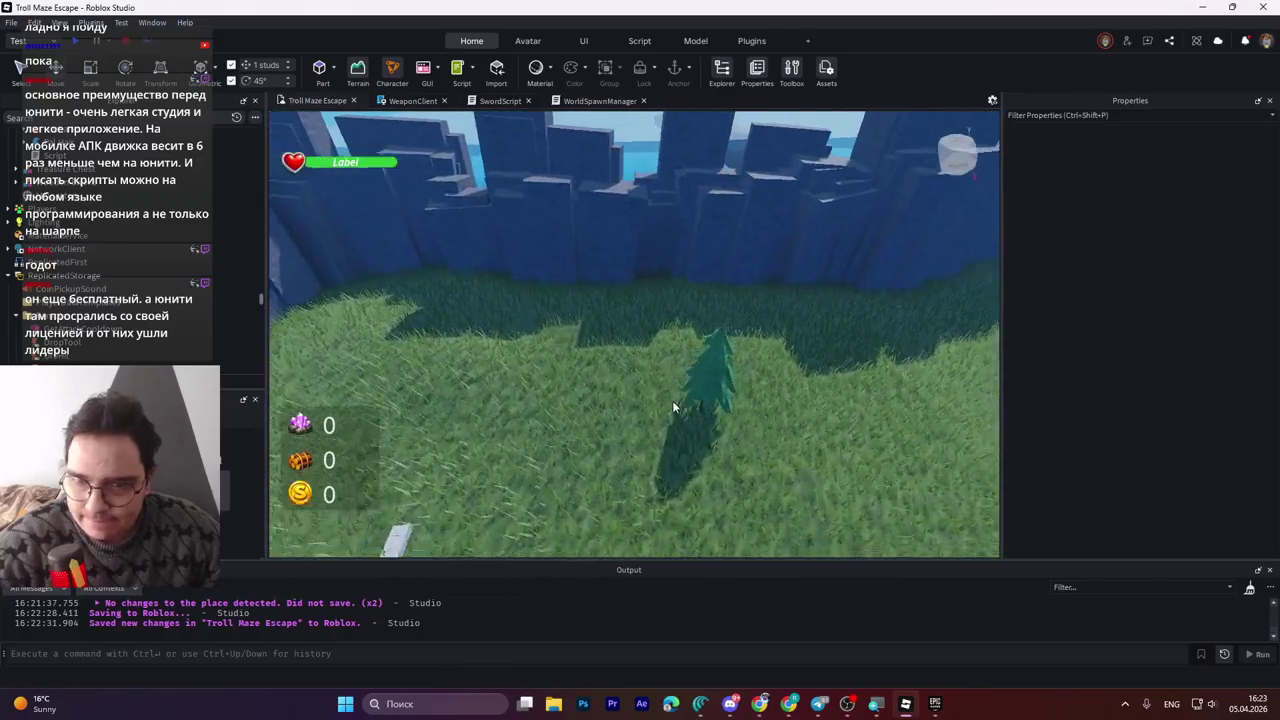
left_click(722, 393)
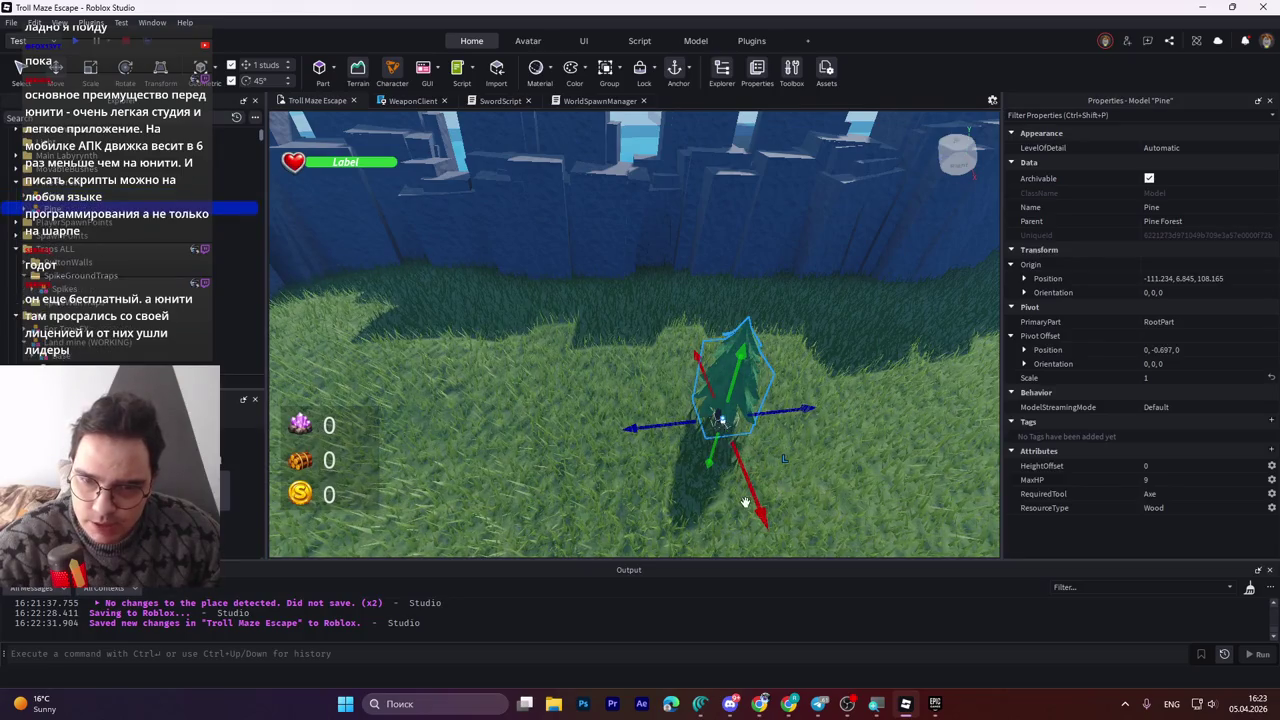
Slide the Pine 24 studs along X and turn it 45°.
key("a")
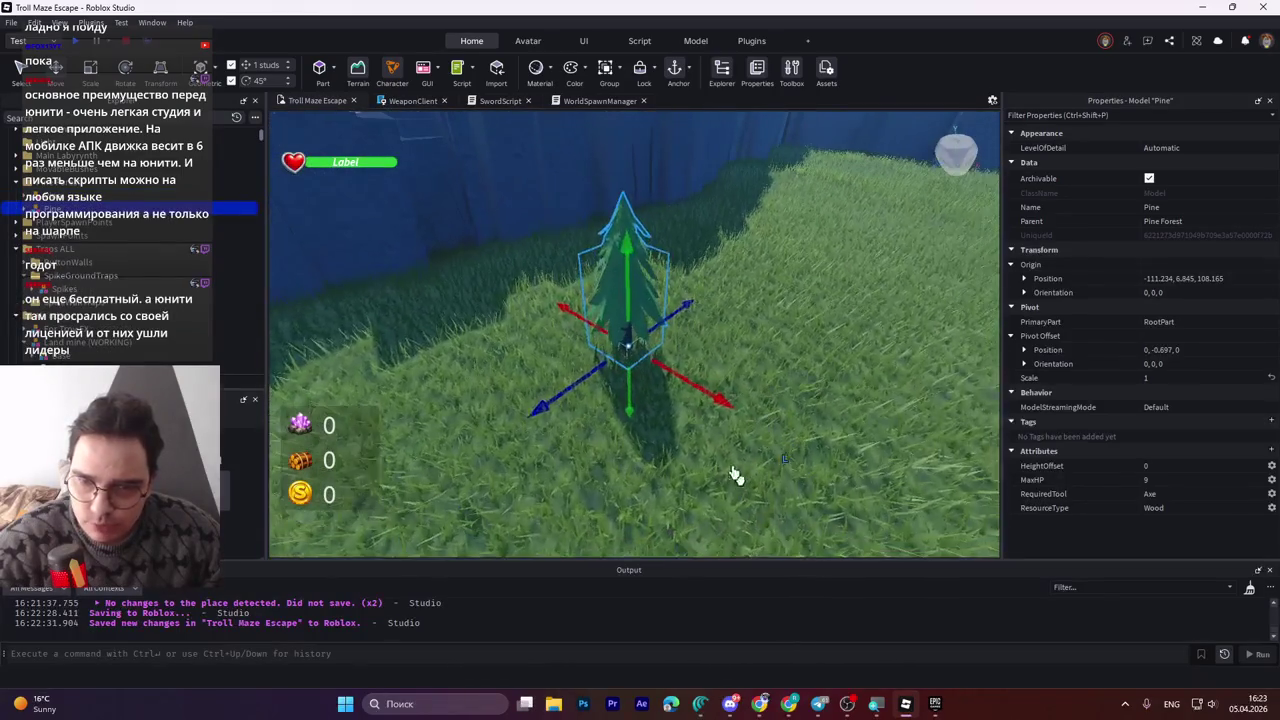
mouse_move(707, 393)
left_mouse_down()
mouse_move(550, 268)
mouse_move(572, 283)
mouse_move(578, 260)
mouse_move(466, 303)
mouse_move(748, 381)
mouse_move(838, 385)
mouse_move(869, 356)
left_mouse_up()
key("ctrl+4")
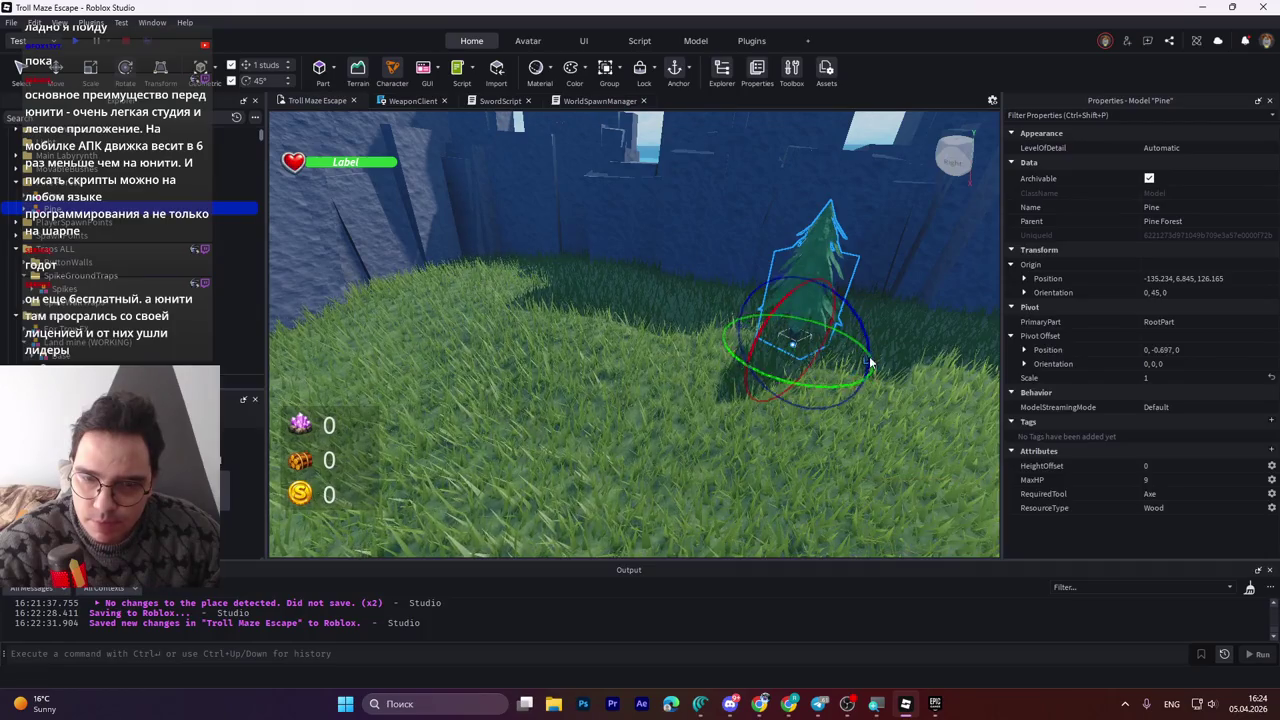
key("ctrl+2")
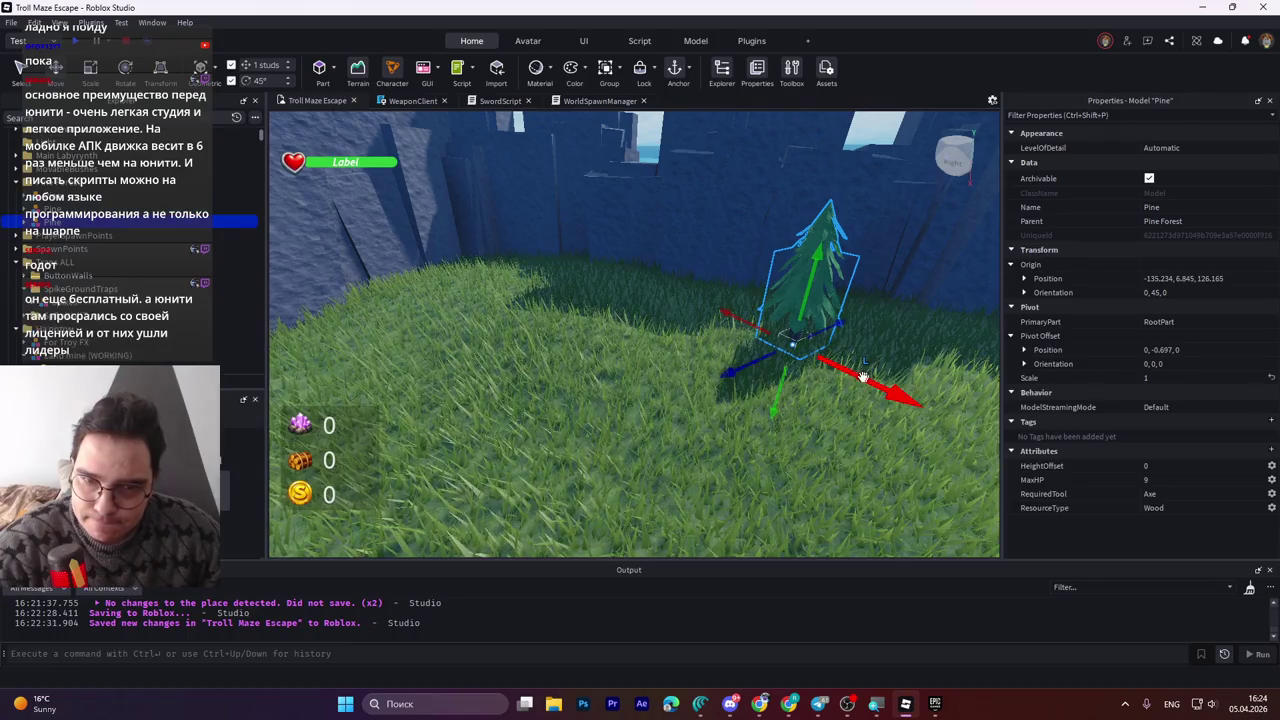
Move the Pine to about X -157, Z 172 and scale it up to 1.206.
mouse_move(862, 374)
left_mouse_down()
mouse_move(740, 331)
mouse_move(775, 325)
left_mouse_up()
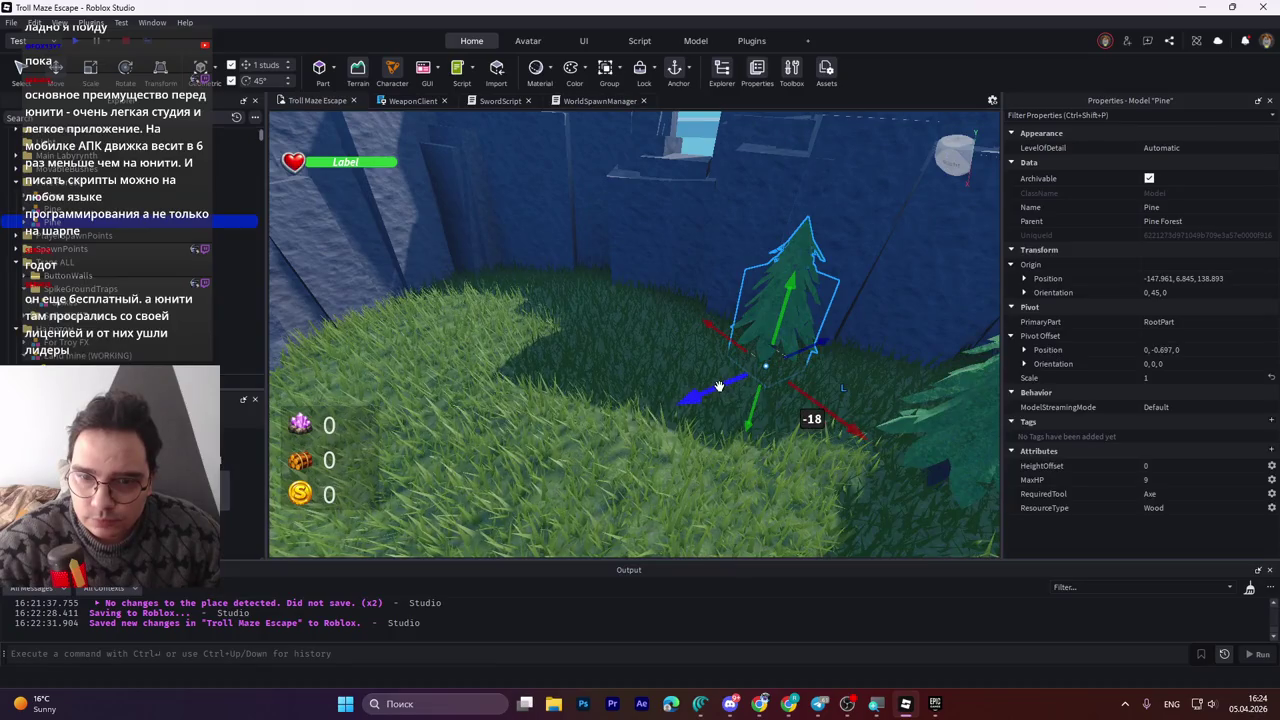
mouse_move(718, 387)
left_mouse_down()
mouse_move(780, 366)
mouse_move(759, 374)
left_mouse_up()
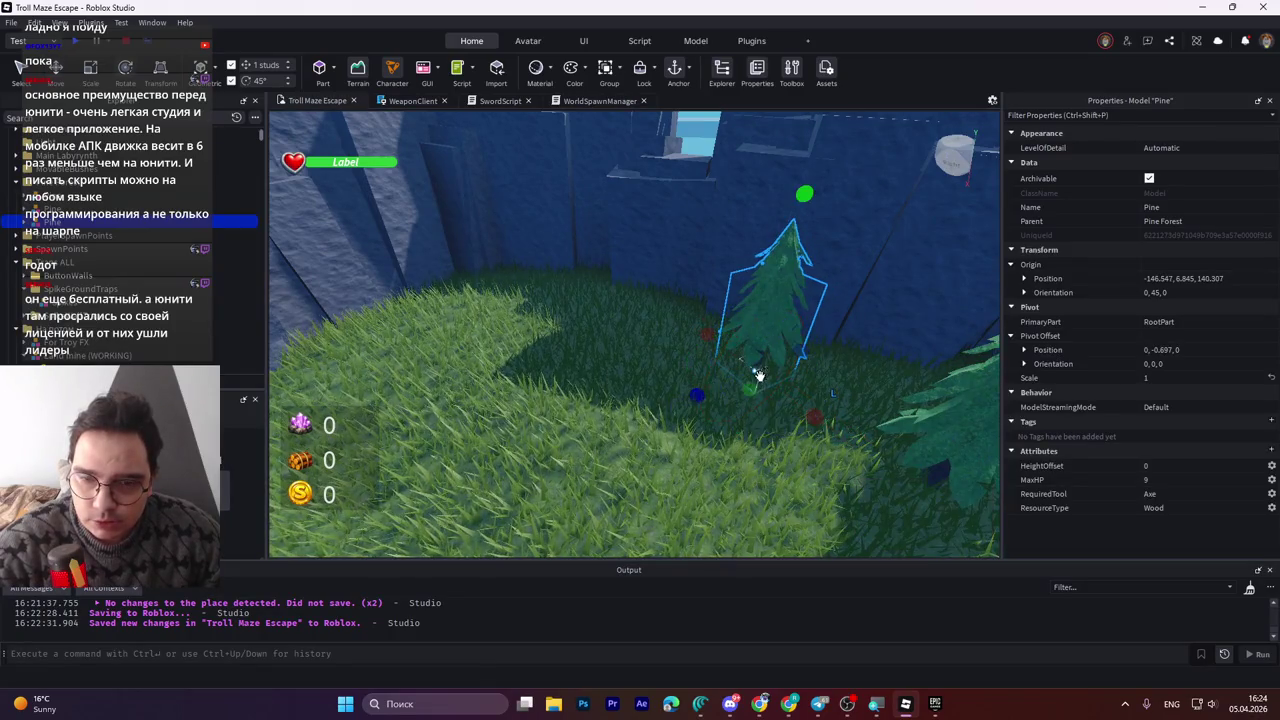
left_click_drag(805, 195, 853, 148)
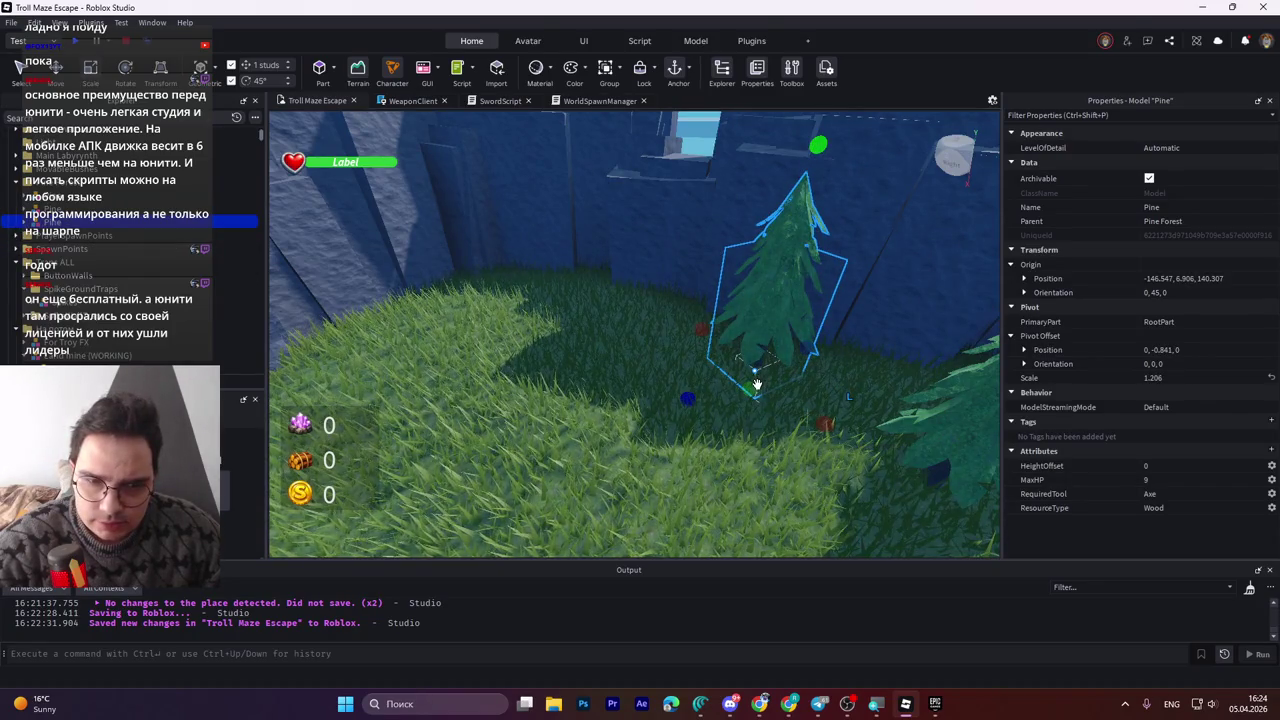
scroll(215, 309, "up", 1)
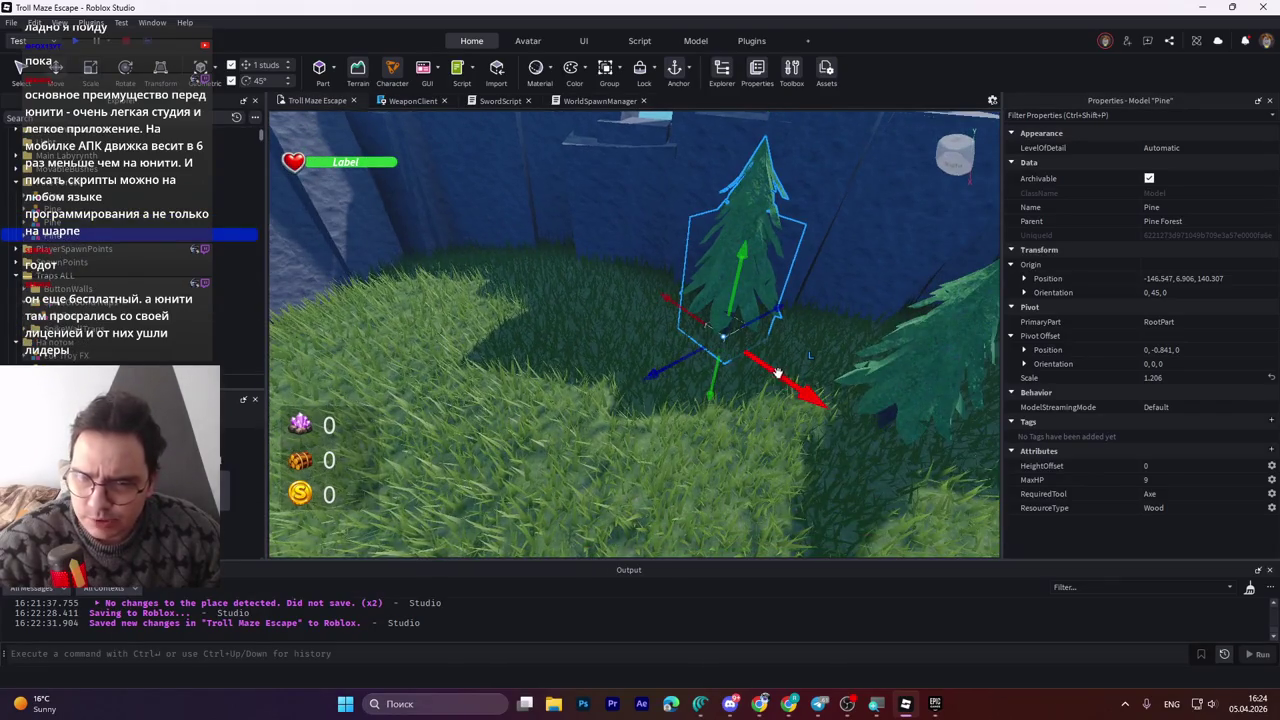
mouse_move(760, 372)
left_mouse_down()
mouse_move(713, 330)
mouse_move(728, 287)
mouse_move(630, 325)
mouse_move(632, 402)
mouse_move(560, 335)
mouse_move(475, 307)
mouse_move(560, 312)
mouse_move(657, 245)
left_mouse_up()
Shift the Pine 12 studs along X, raise it 2 studs to -135.234, 8.906, 167.177, facing 180°.
key("ctrl+2")
key("ctrl+2")
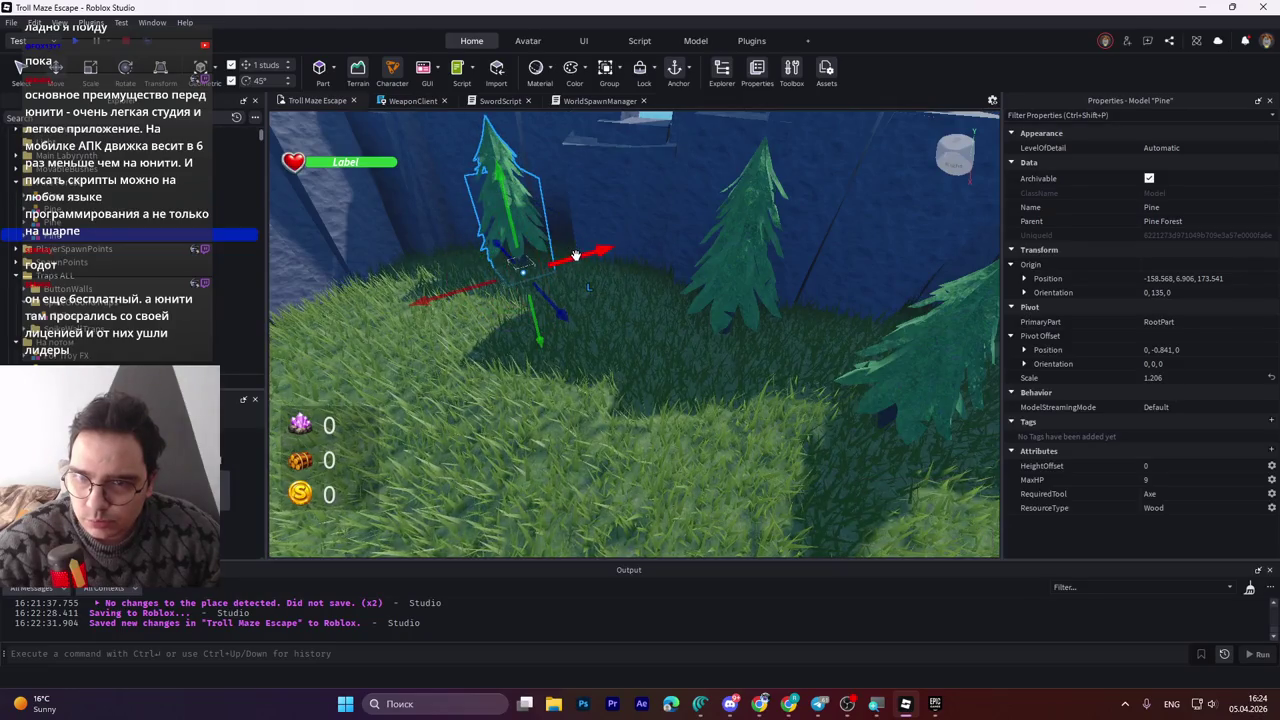
mouse_move(575, 255)
left_mouse_down()
mouse_move(410, 247)
mouse_move(434, 200)
mouse_move(429, 268)
mouse_move(481, 257)
left_mouse_up()
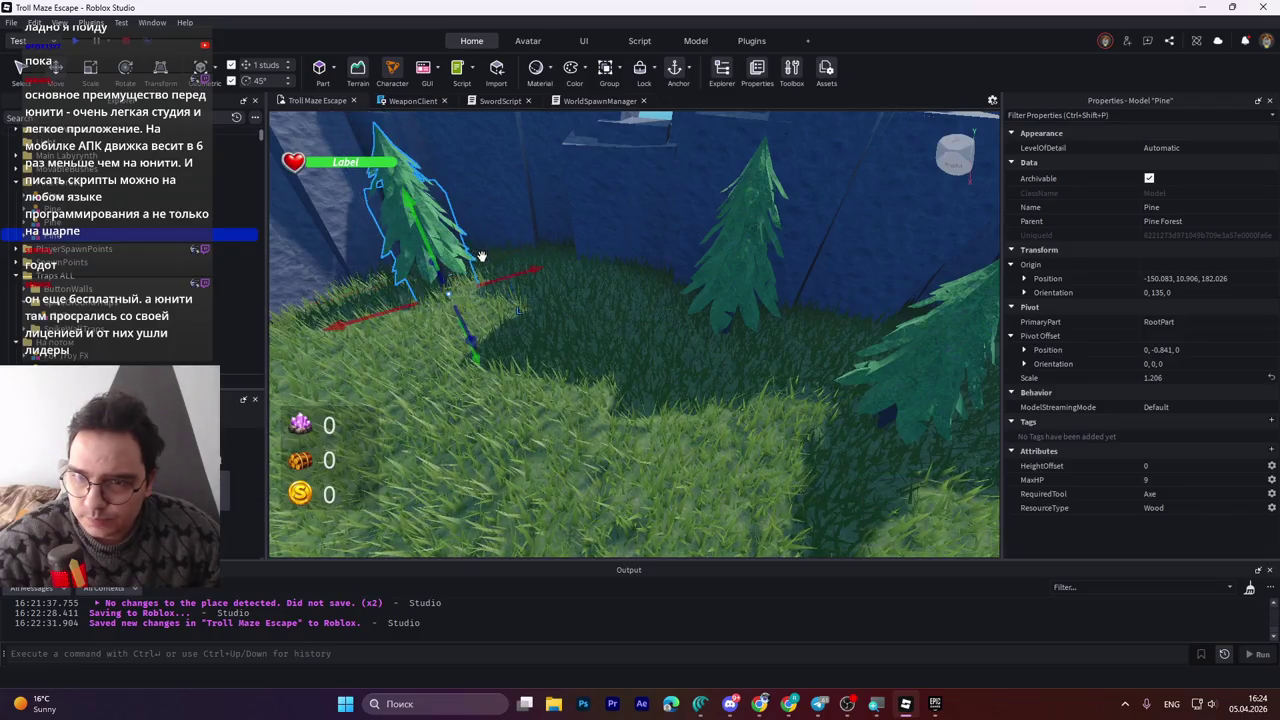
key("f")
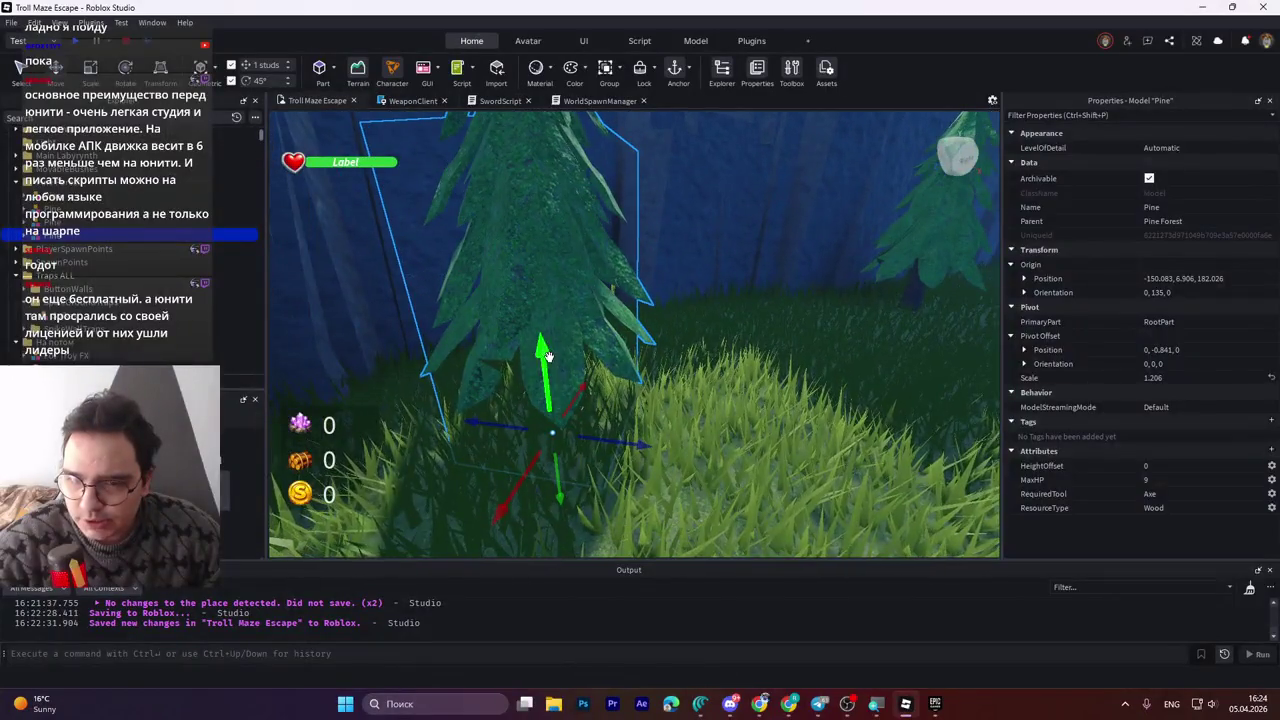
mouse_move(550, 335)
left_mouse_down()
mouse_move(563, 303)
mouse_move(561, 333)
left_mouse_up()
key("f")
scroll(561, 332, "down", 5)
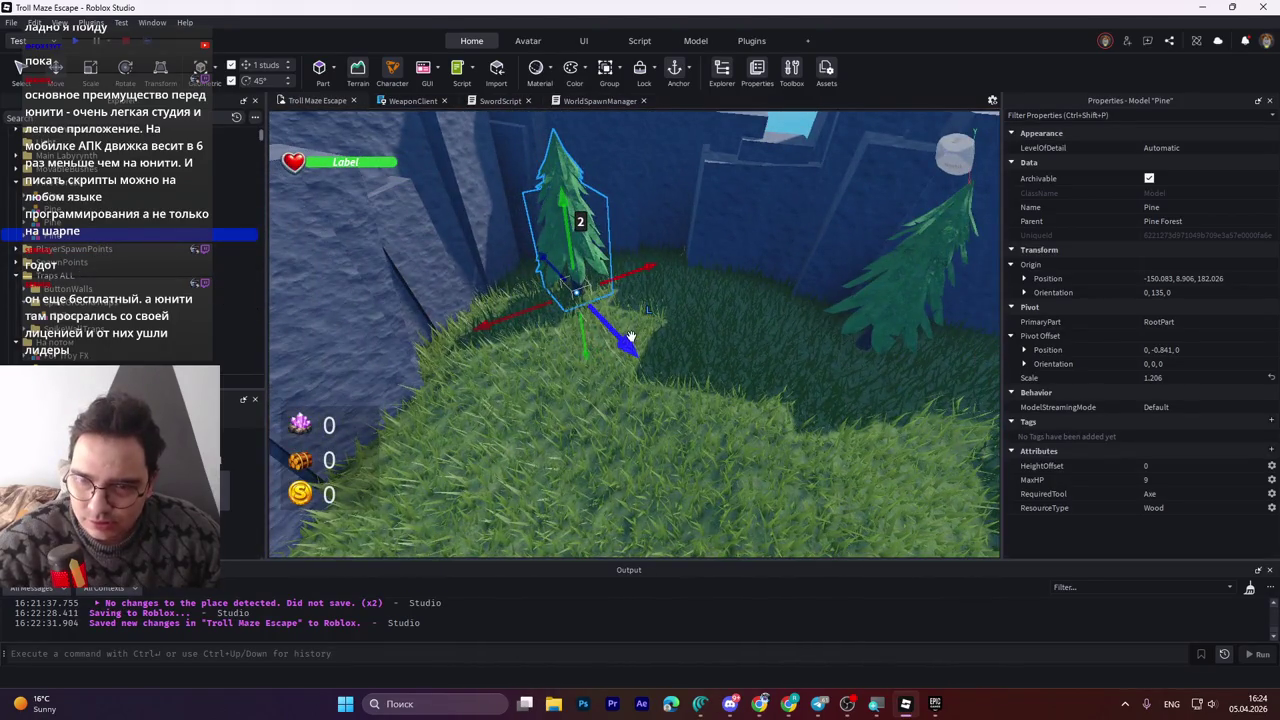
mouse_move(665, 421)
left_mouse_down()
mouse_move(697, 414)
mouse_move(651, 449)
mouse_move(716, 381)
mouse_move(662, 352)
left_mouse_up()
key("ctrl+4")
key("ctrl+2")
Shrink the pine to scale 0.949 and move it 12 studs along X.
key("ctrl+3")
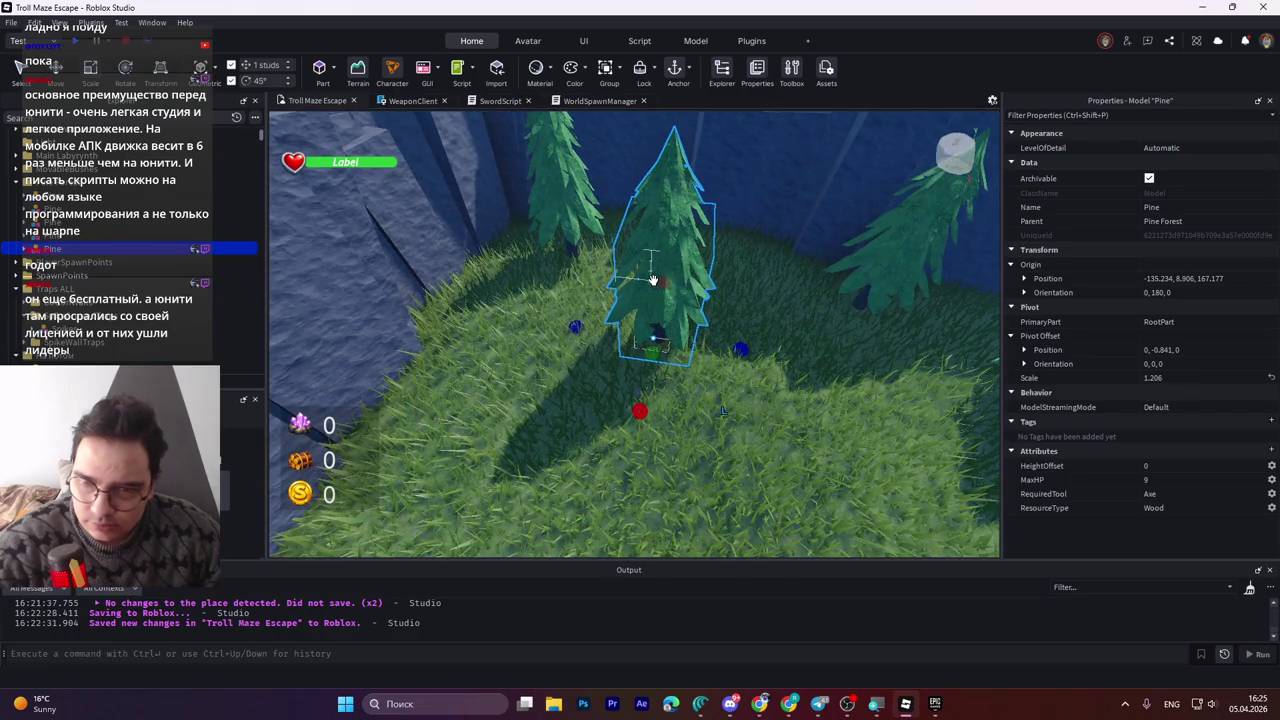
left_click_drag(632, 411, 643, 380)
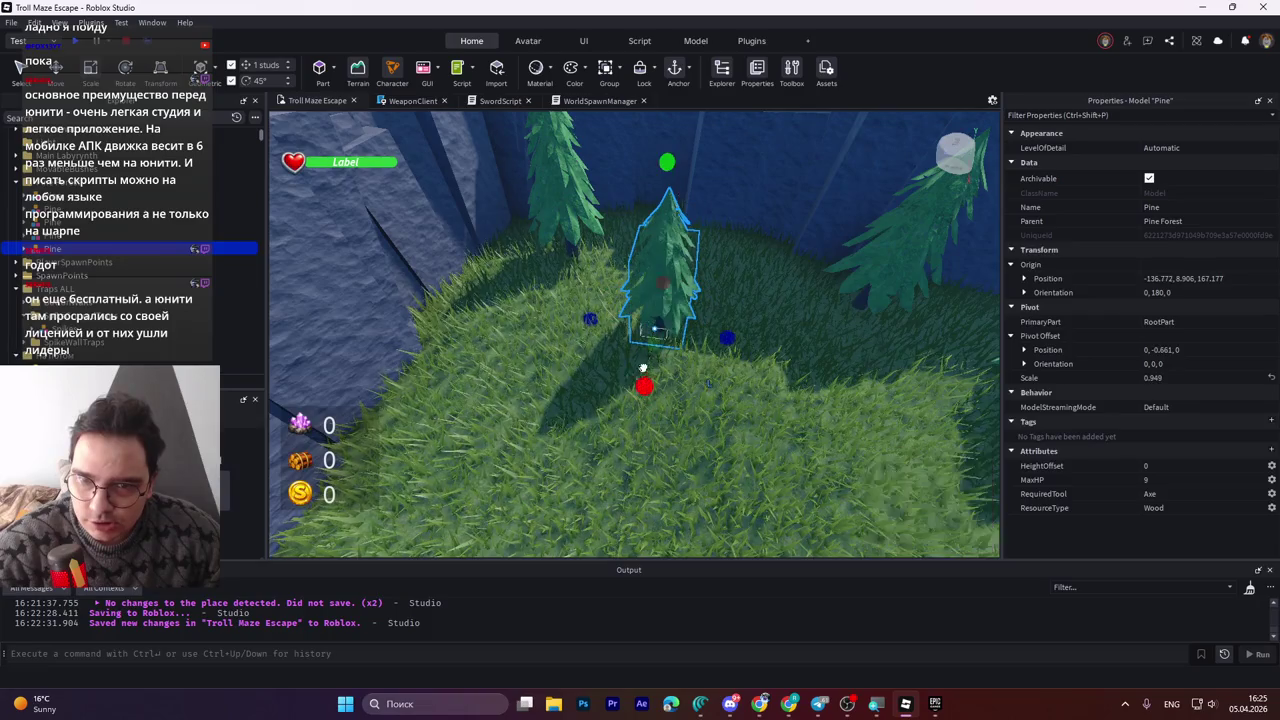
key("d")
key("a")
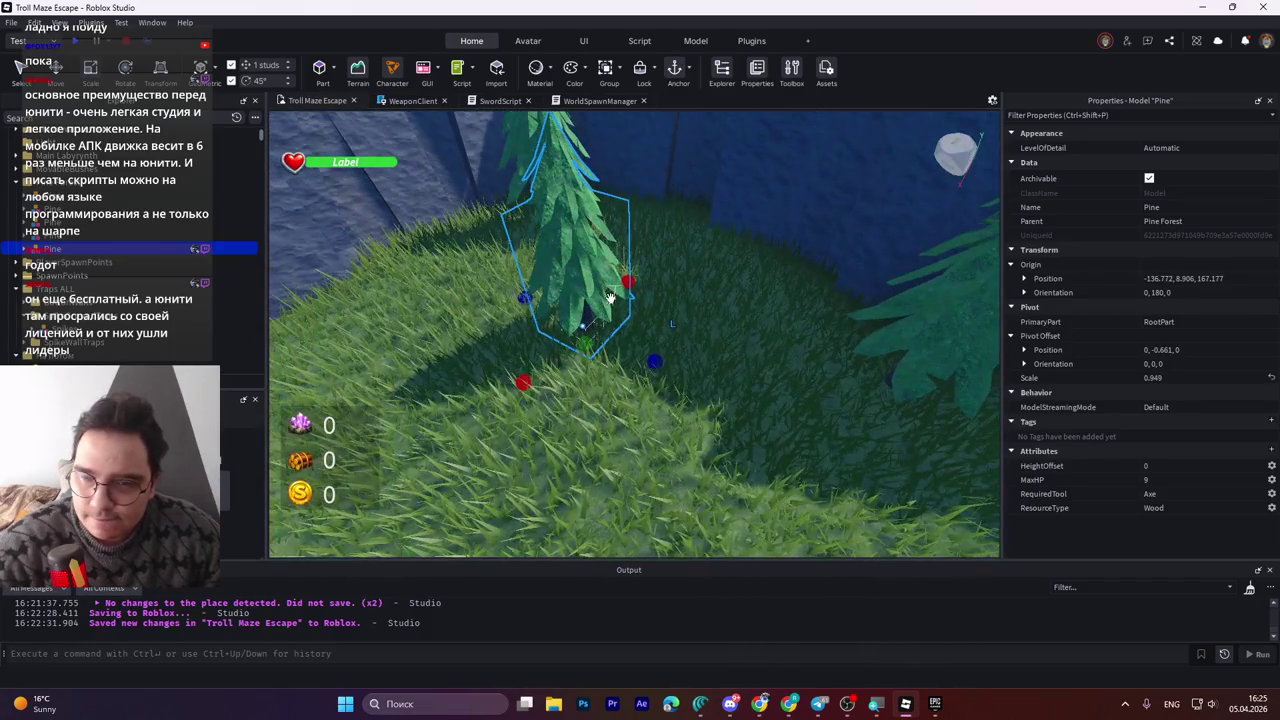
mouse_move(628, 283)
left_mouse_down()
mouse_move(605, 288)
mouse_move(676, 222)
mouse_move(689, 234)
left_mouse_up()
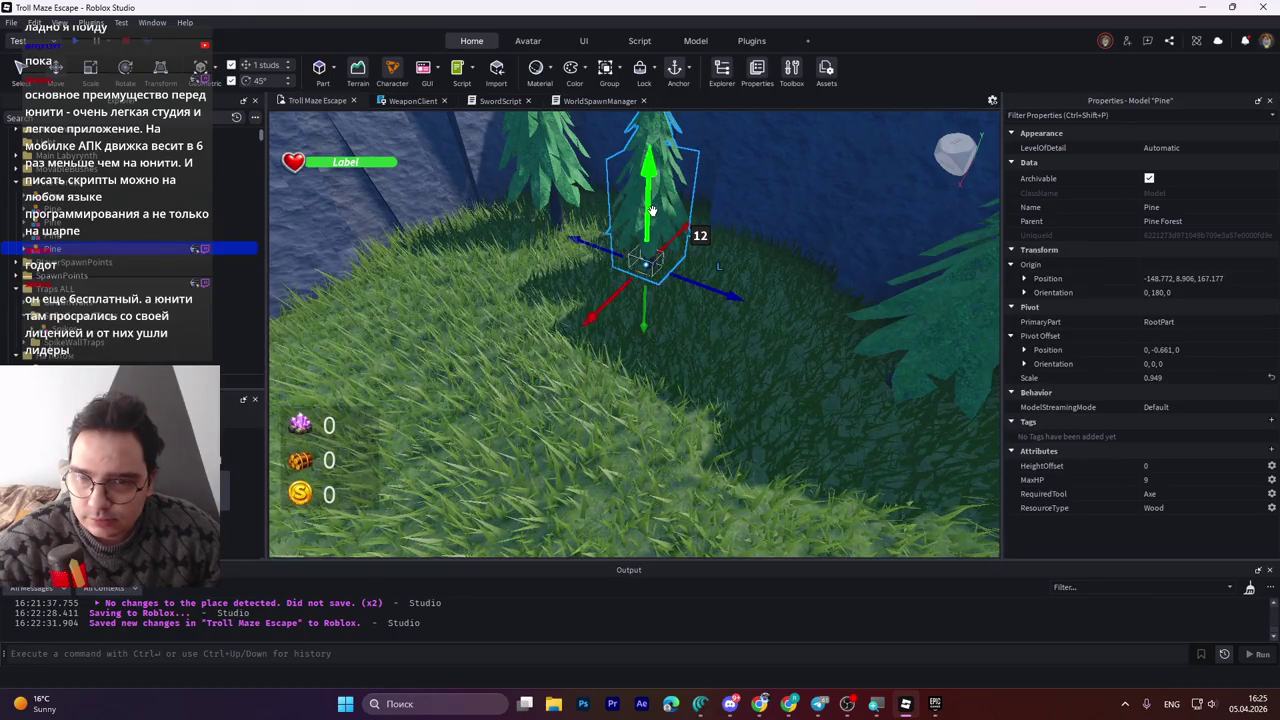
Lower the pine by 1 stud, settling its height at 7.906.
key("w")
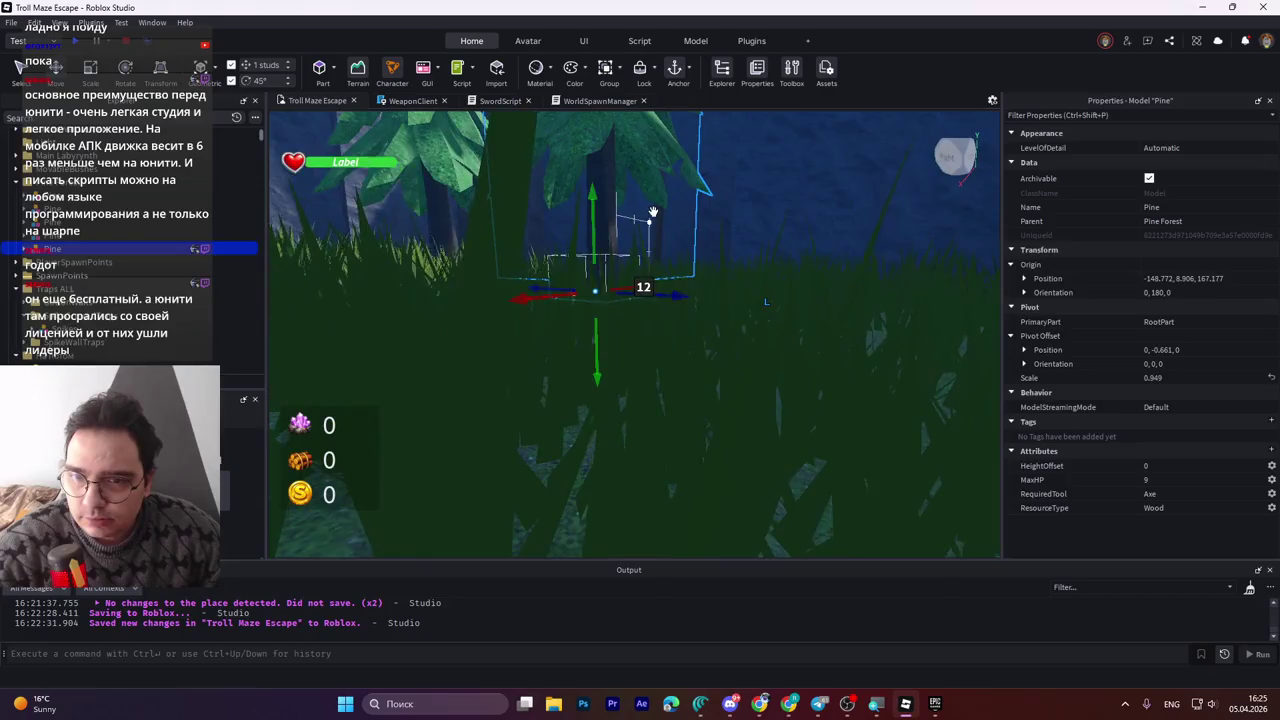
key("q")
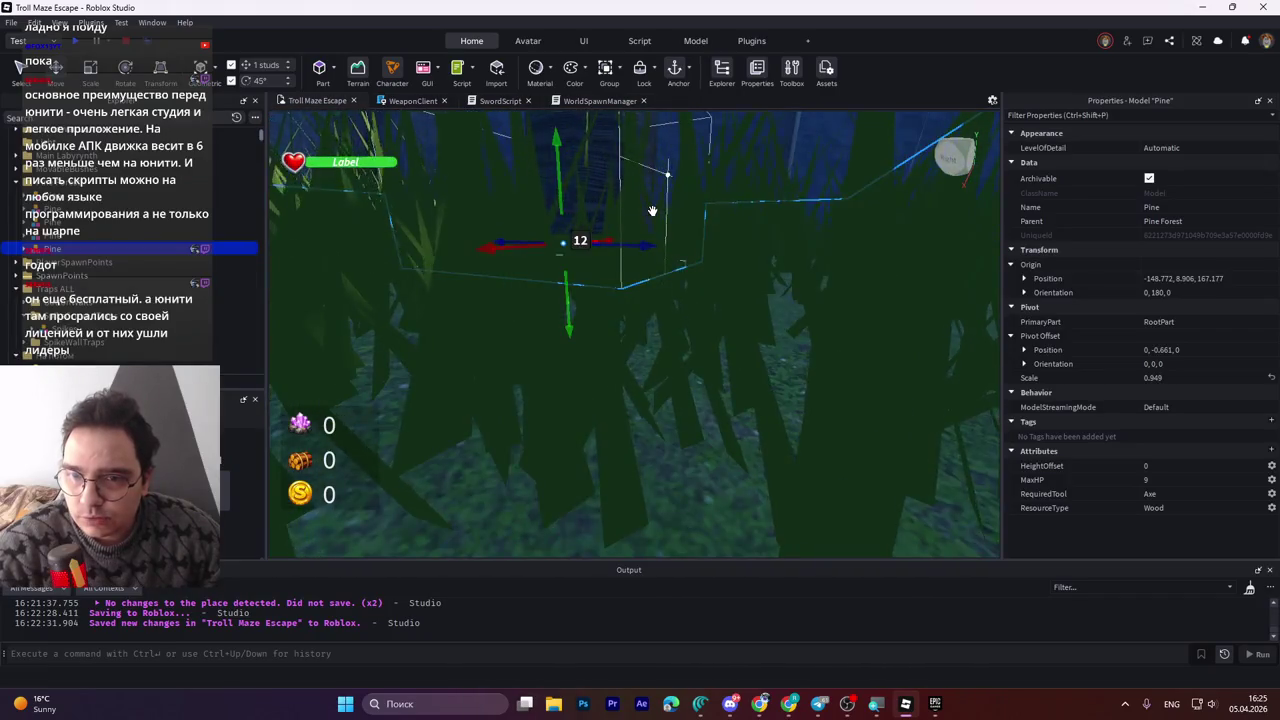
key("q")
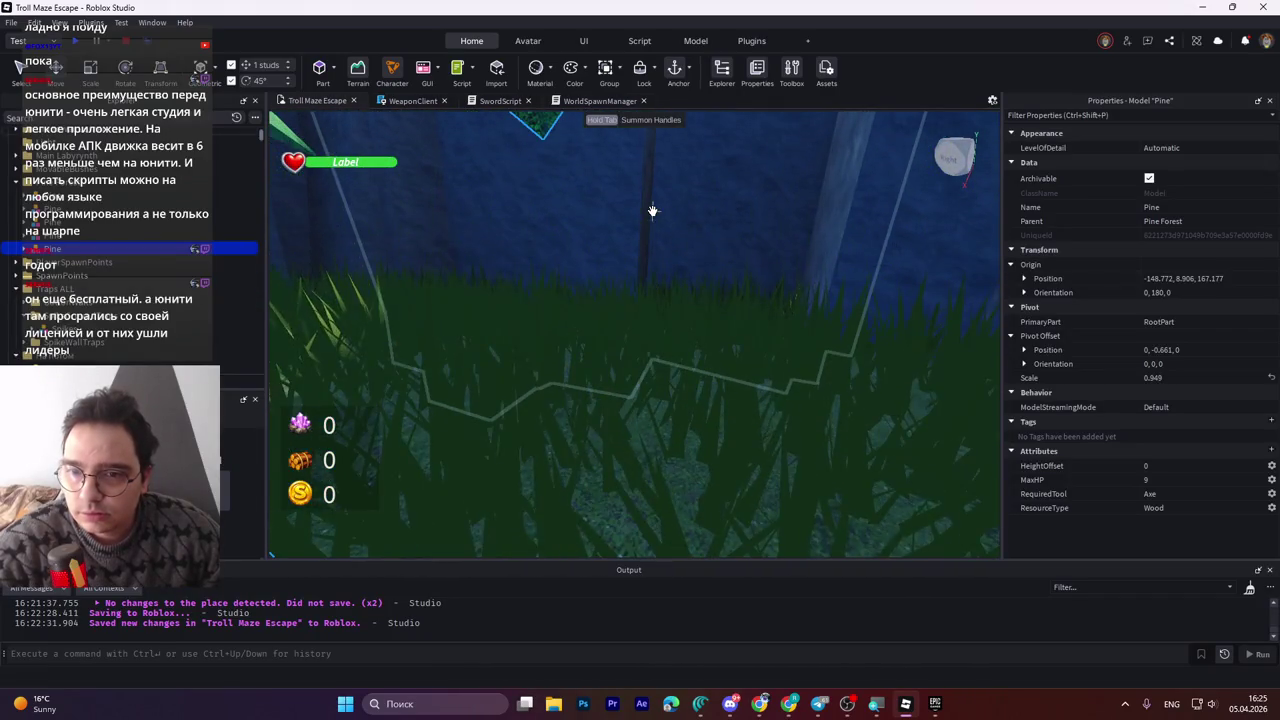
key("f")
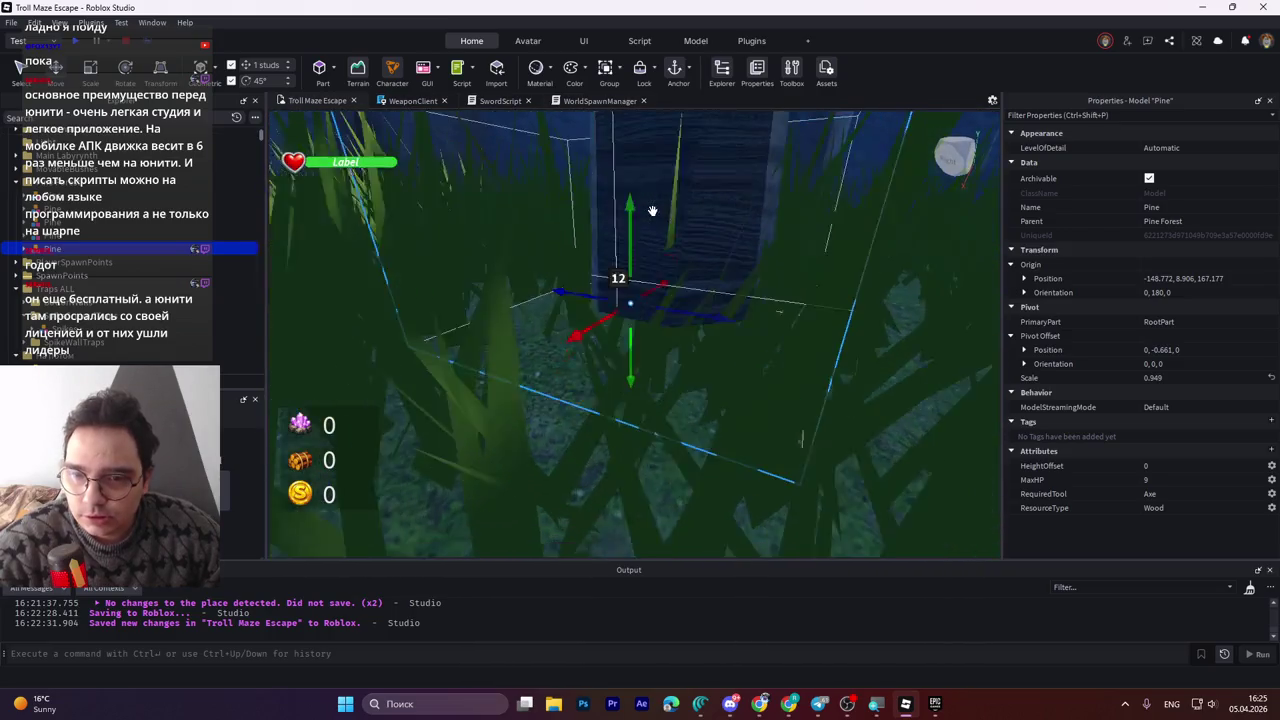
key("q")
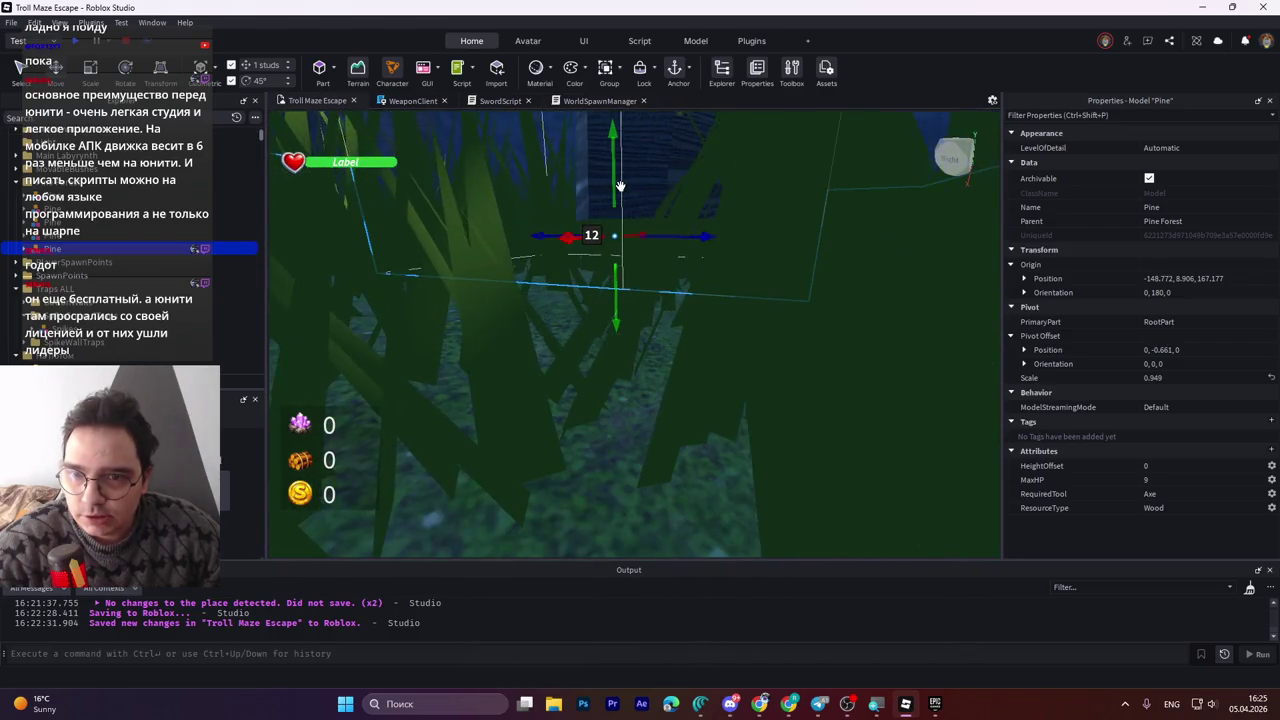
left_click_drag(603, 247, 569, 375)
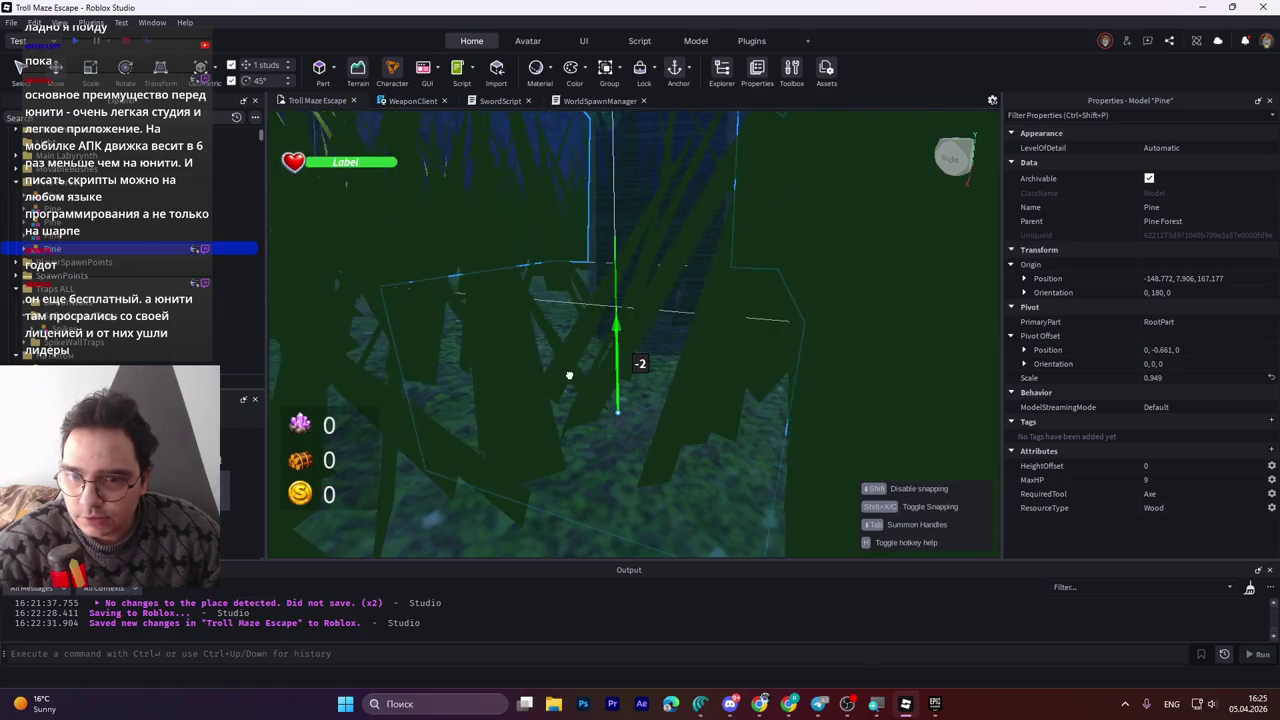
mouse_move(594, 325)
left_mouse_down()
mouse_move(603, 290)
mouse_move(608, 350)
mouse_move(609, 187)
left_mouse_up()
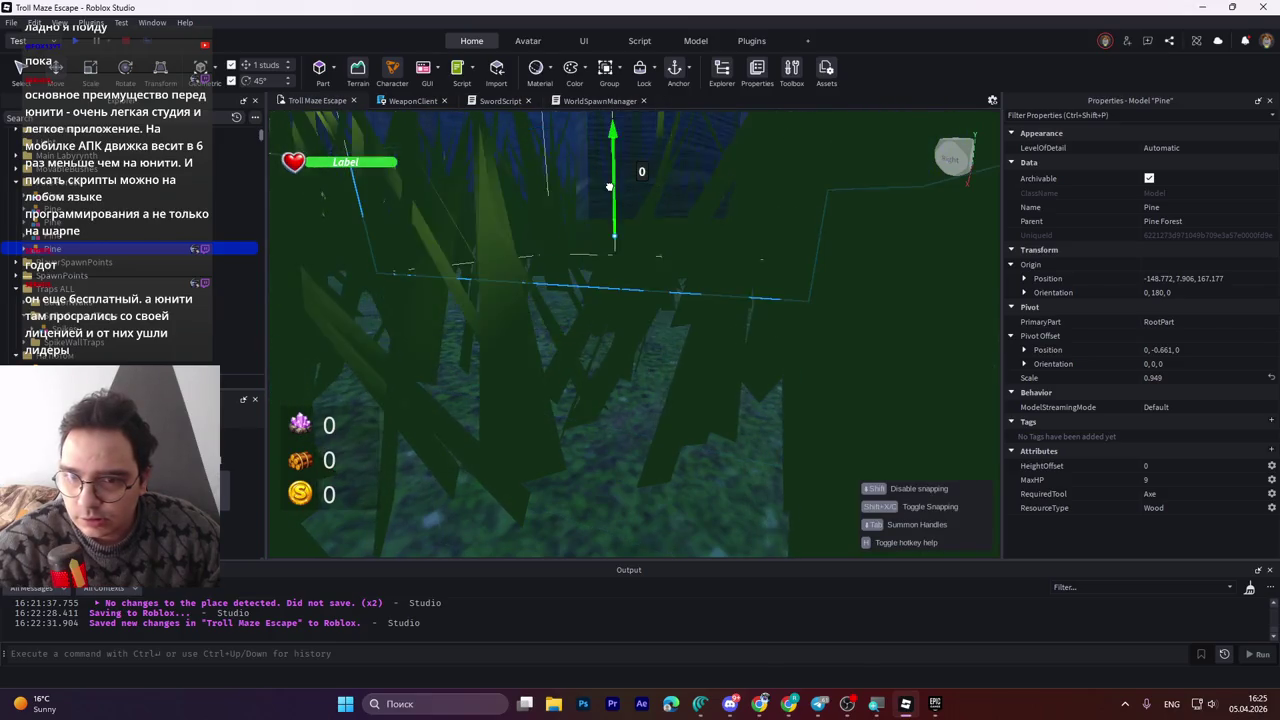
left_click_drag(596, 245, 600, 258)
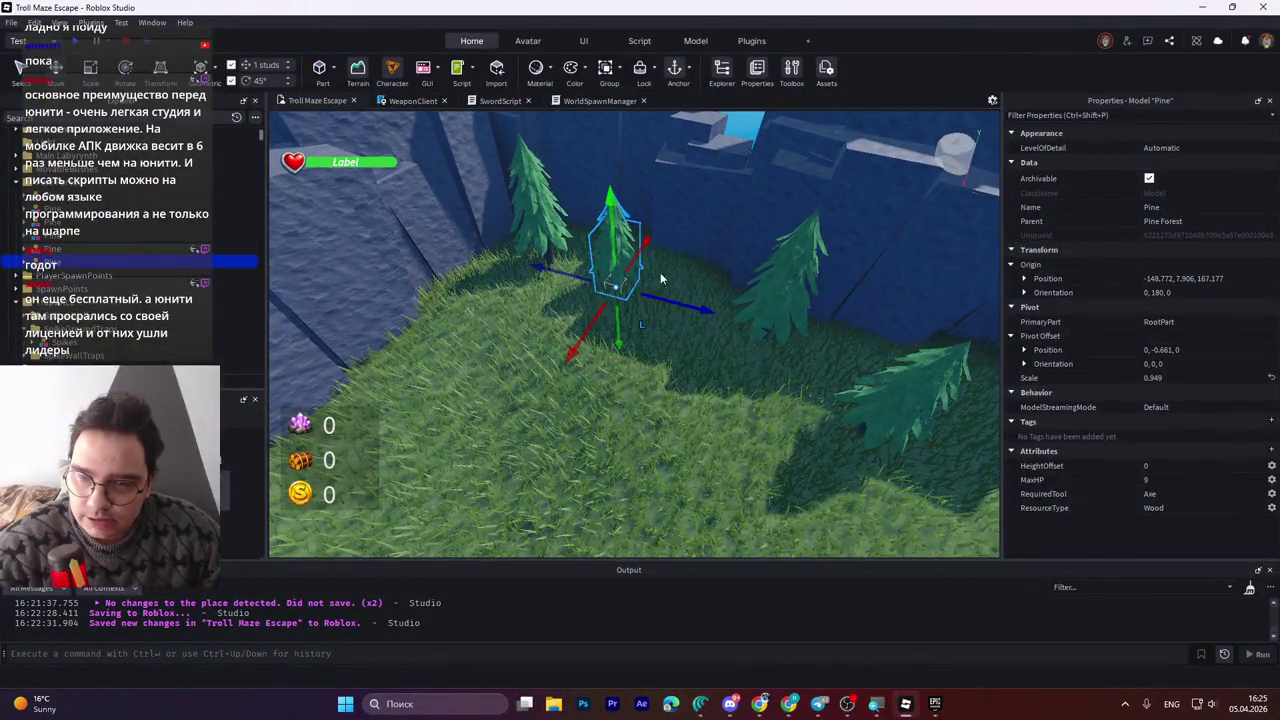
Move the pine 18 studs along Z and 51 studs along X to -66.772, 185.177.
key("q")
key("a")
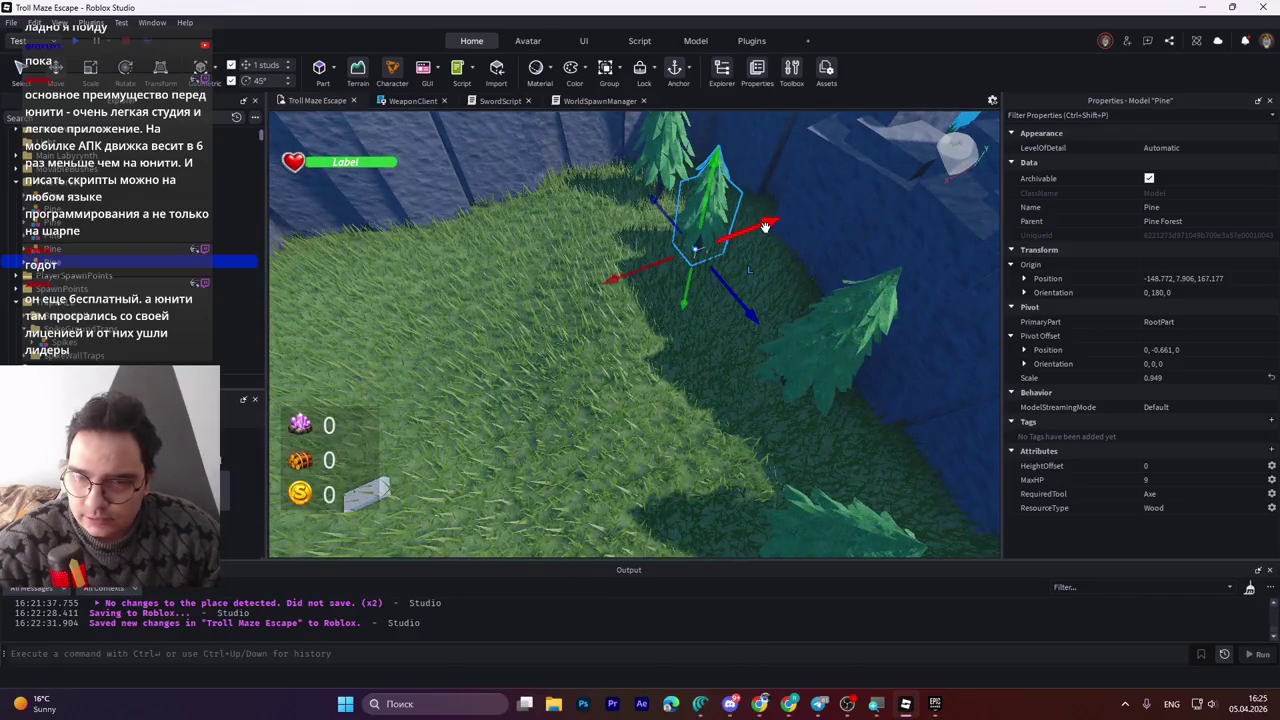
left_click_drag(765, 227, 597, 283)
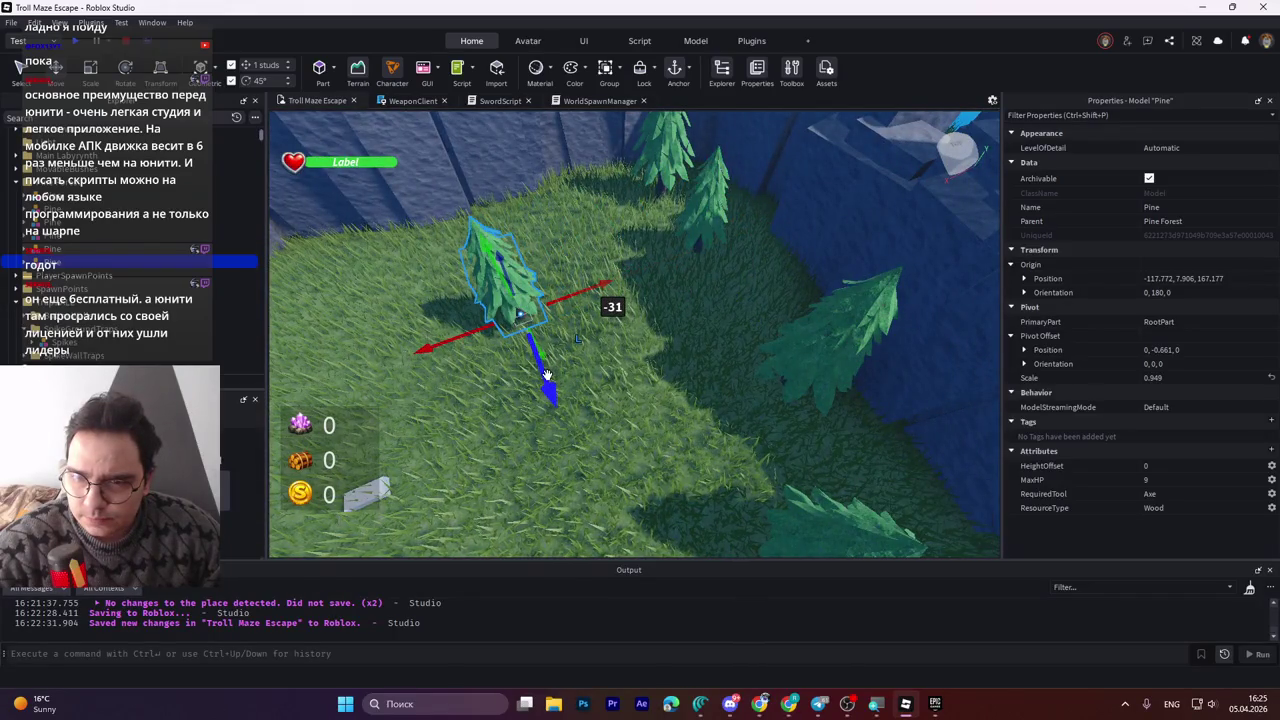
left_click_drag(541, 336, 531, 284)
scroll(531, 284, "up", 3)
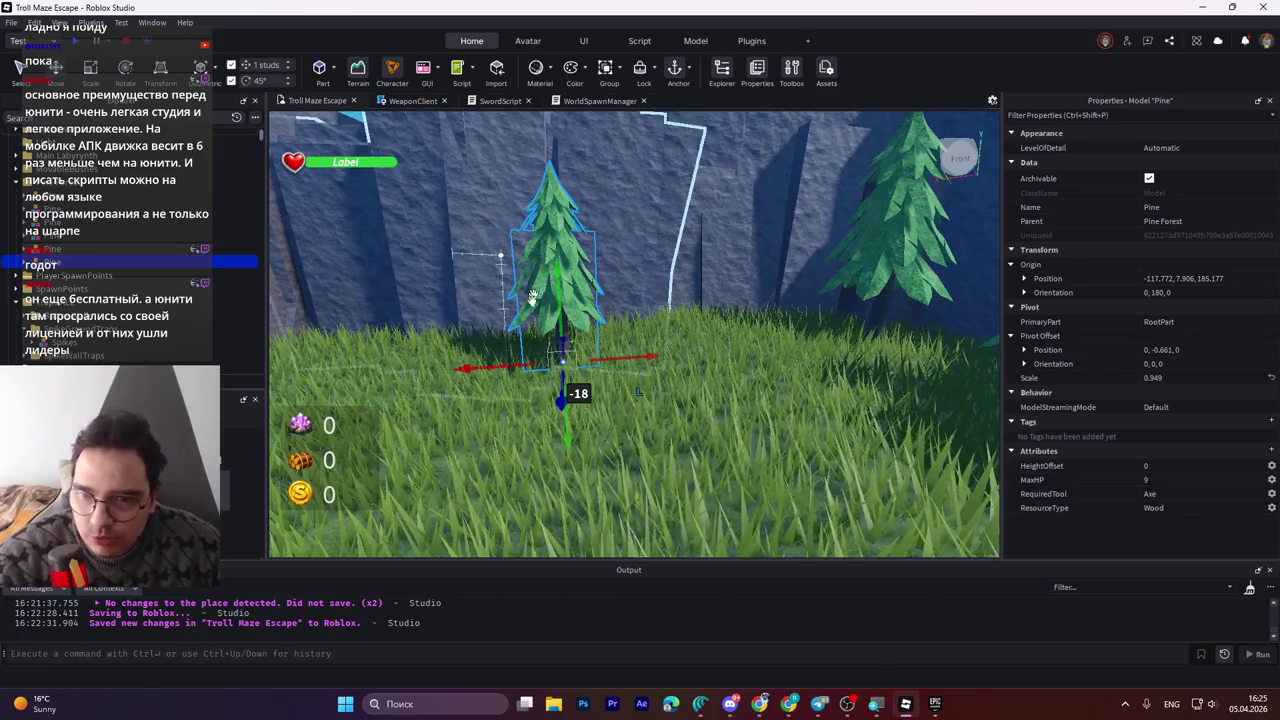
scroll(539, 260, "down", 5)
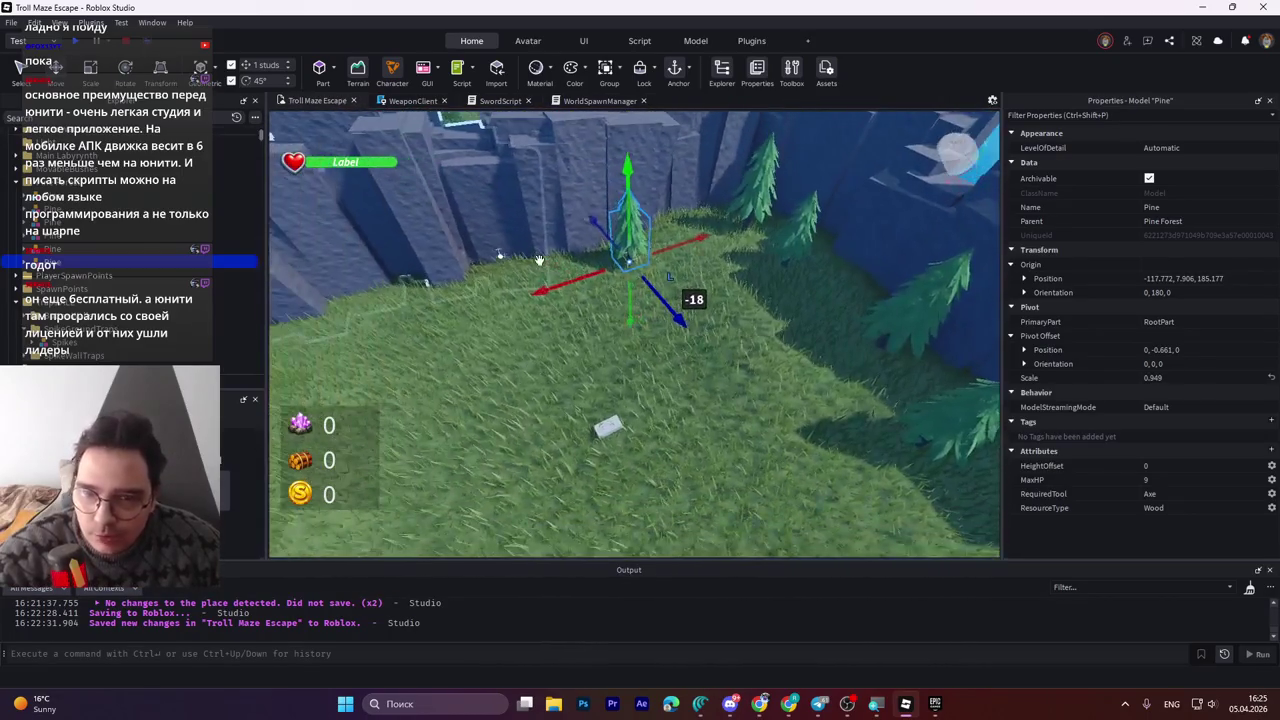
key("a")
key("f")
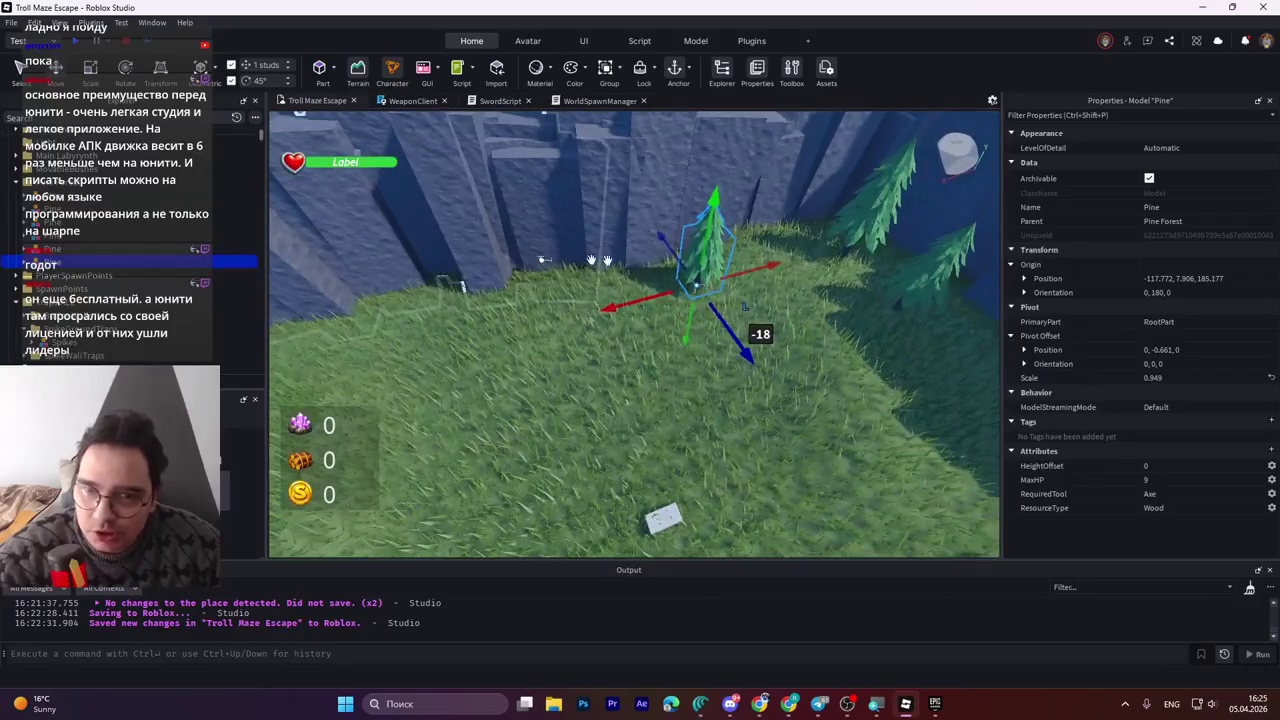
mouse_move(757, 272)
left_mouse_down()
mouse_move(500, 365)
mouse_move(480, 360)
mouse_move(482, 330)
left_mouse_up()
key("f")
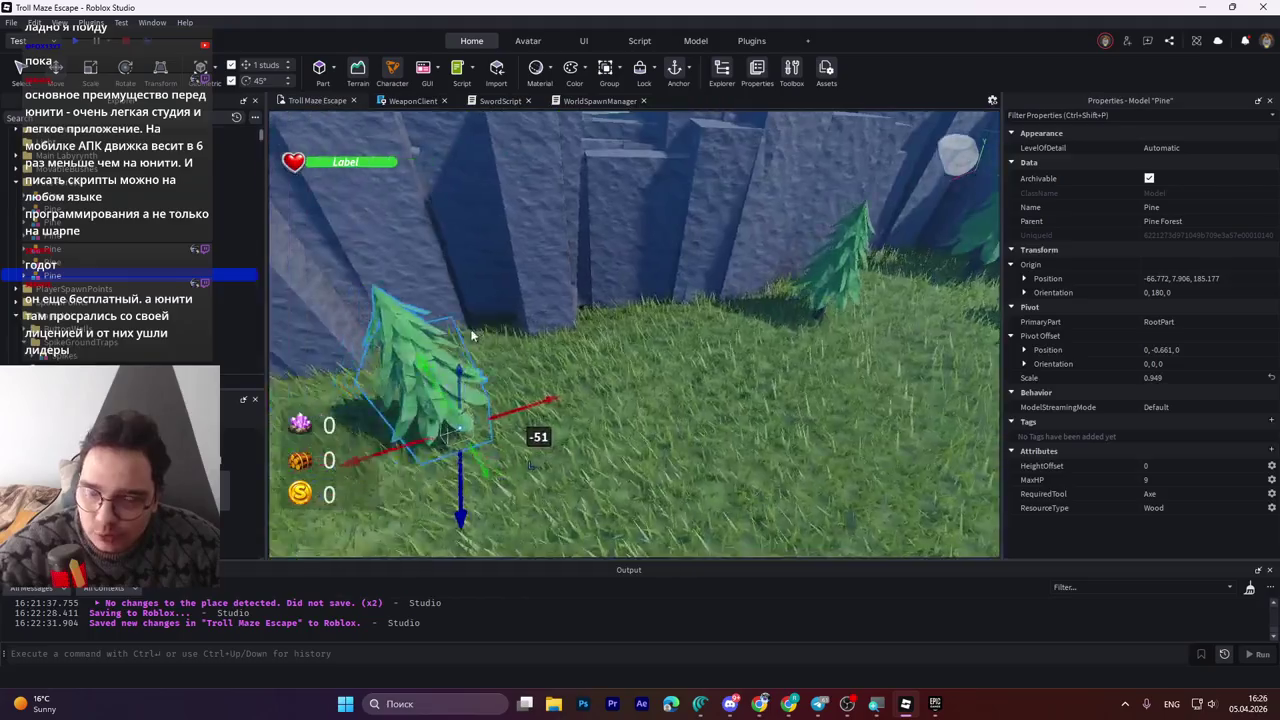
Turn the pine to -90° and scale it up to about 1.054.
key("ctrl+2")
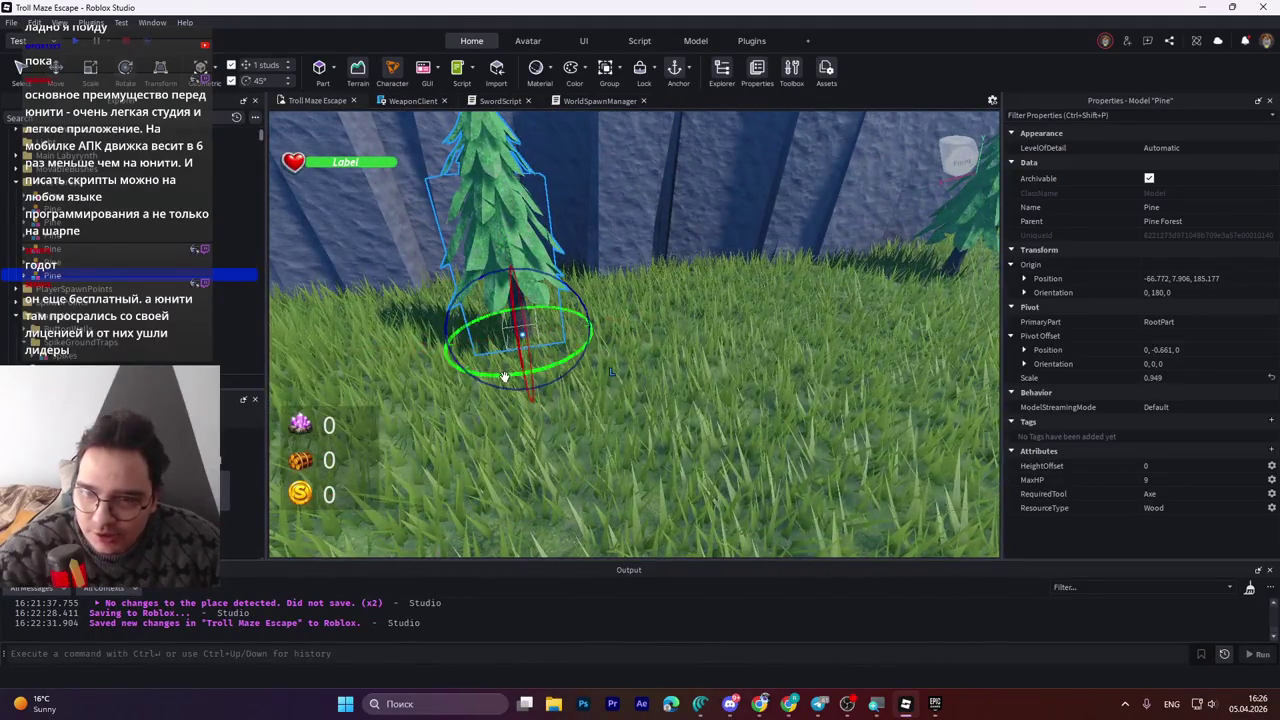
left_click_drag(520, 372, 595, 325)
scroll(595, 325, "down", 10)
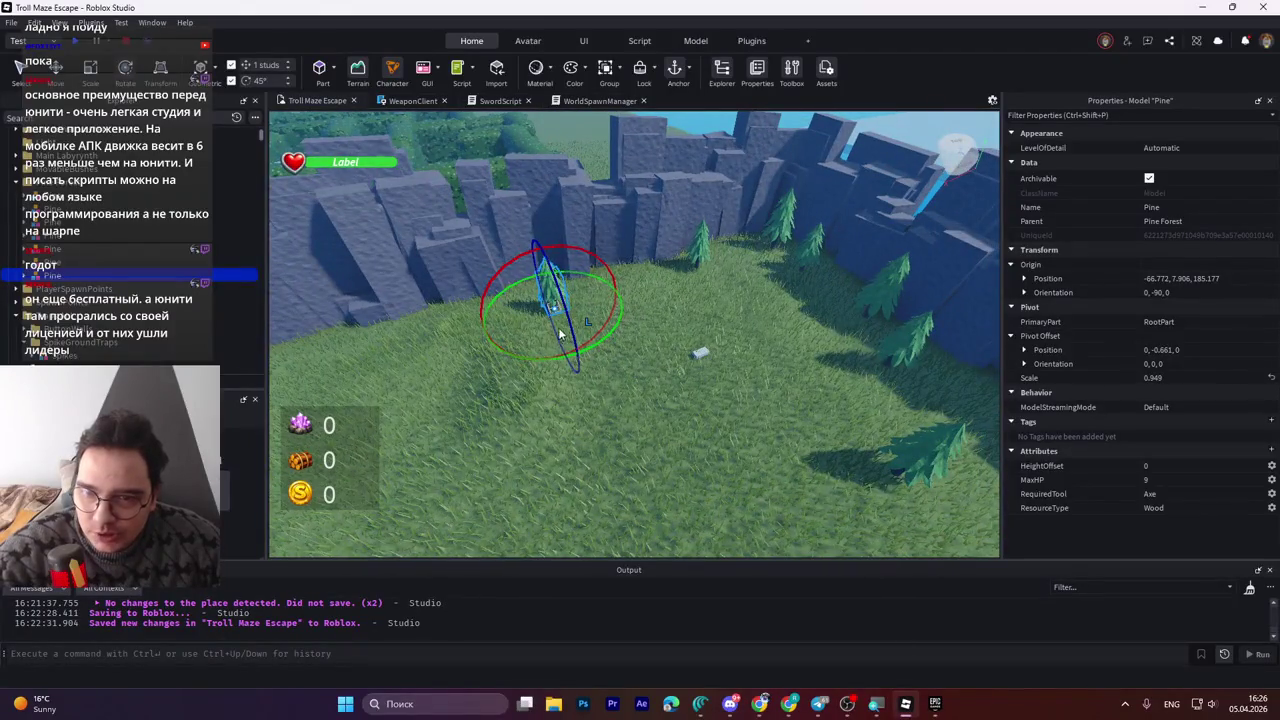
left_click_drag(538, 238, 538, 230)
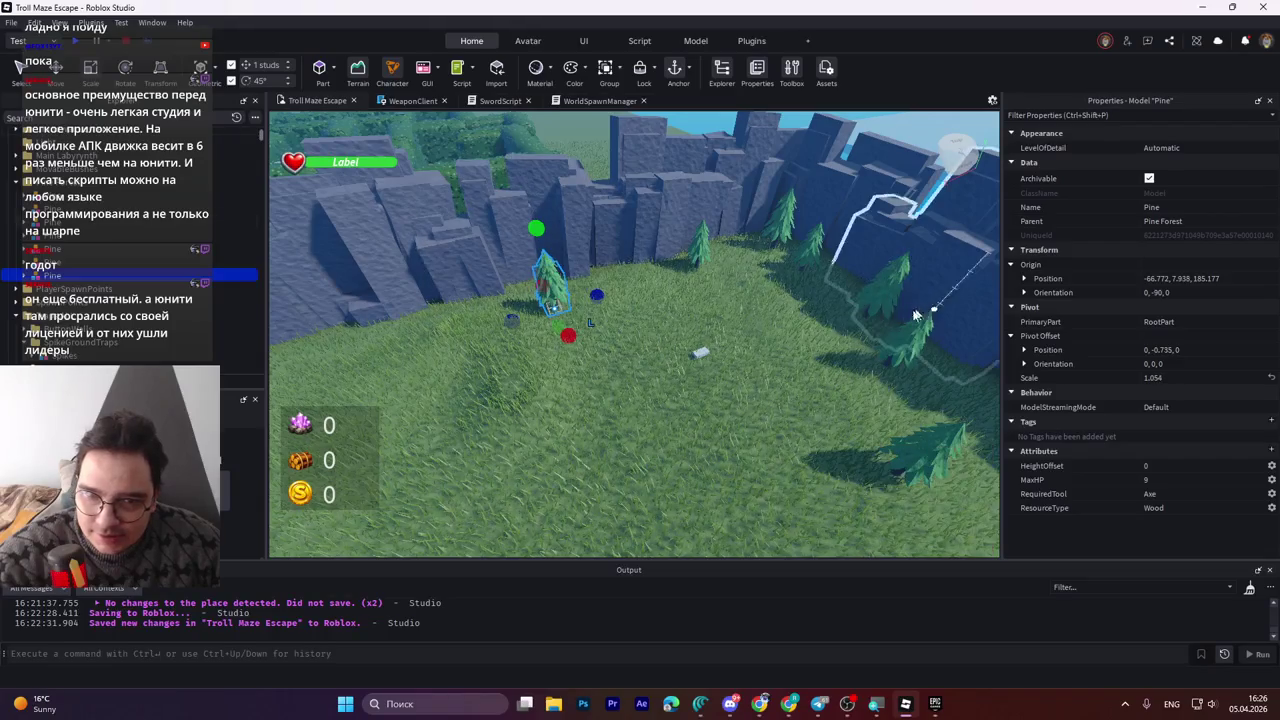
left_click(915, 452)
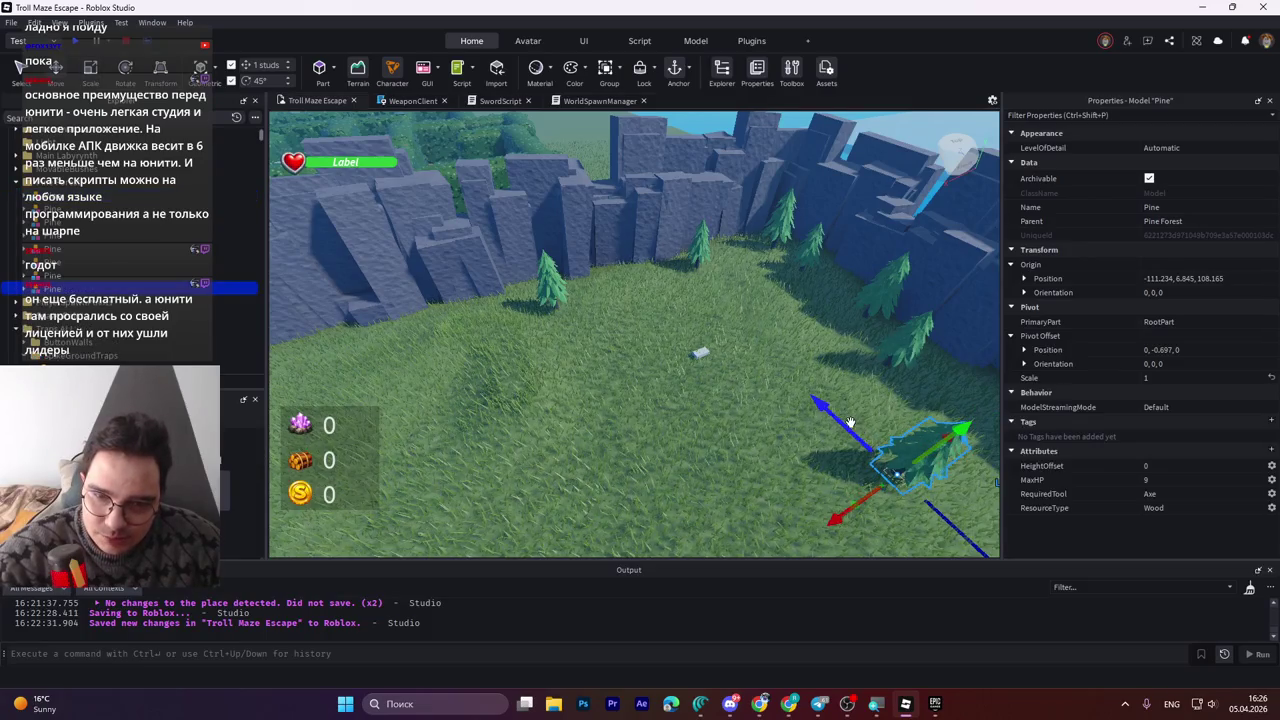
Move the pine forward to the rock wall, slide it along the wall and lift it slightly.
mouse_move(839, 423)
left_mouse_down()
mouse_move(812, 345)
mouse_move(643, 262)
mouse_move(652, 275)
left_mouse_up()
mouse_move(753, 267)
left_mouse_down()
mouse_move(527, 343)
mouse_move(541, 338)
left_mouse_up()
key("w")
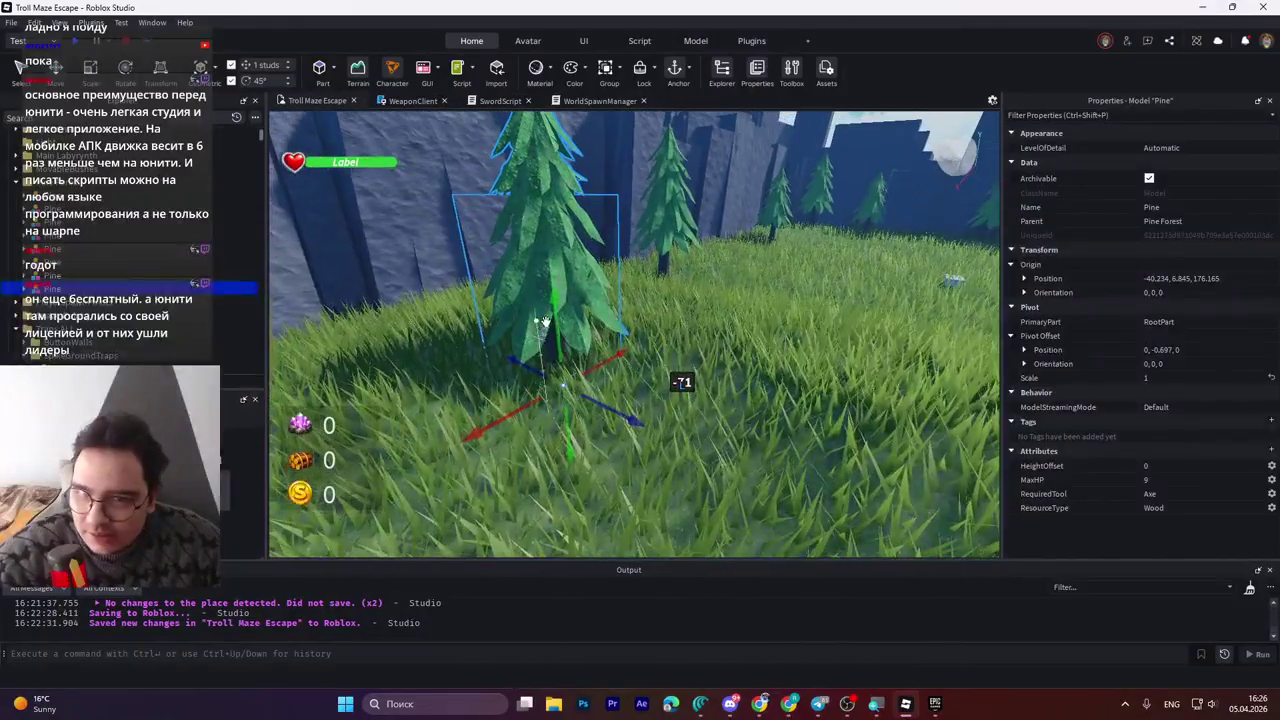
mouse_move(541, 340)
left_mouse_down()
mouse_move(558, 287)
mouse_move(563, 300)
left_mouse_up()
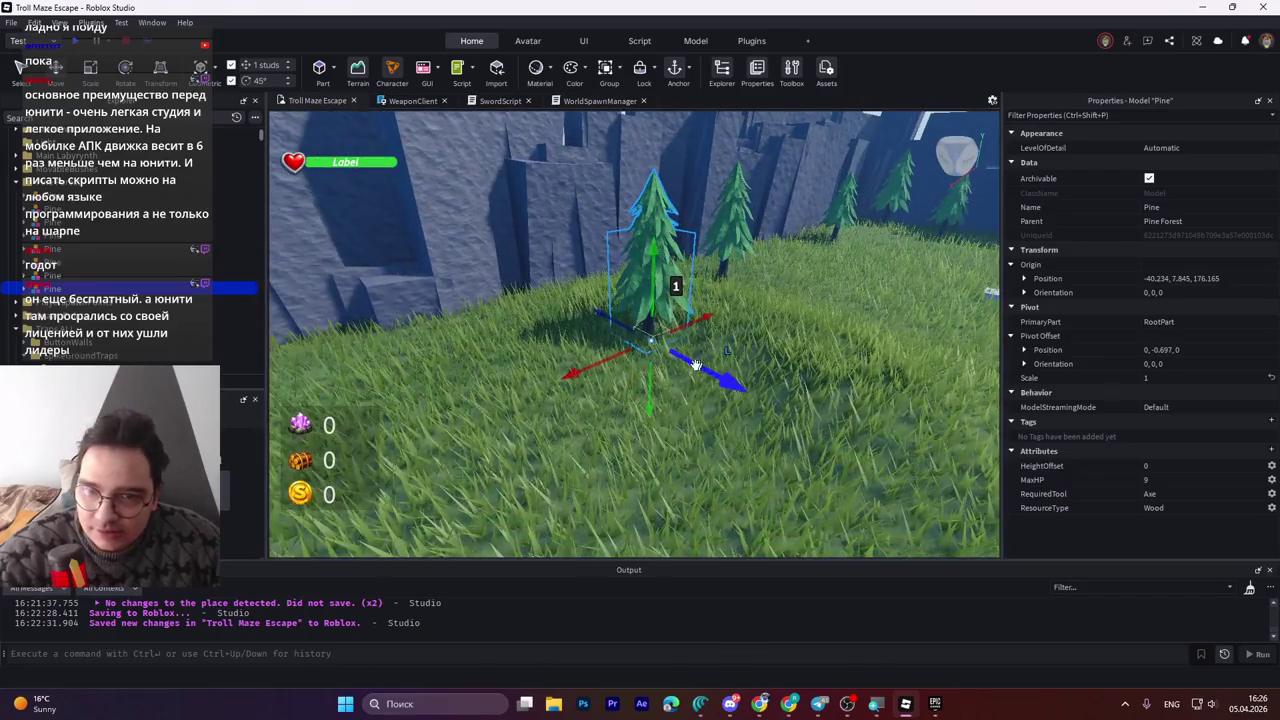
Place a second pine to the left, turn one pine 45° and shrink the right pine slightly.
key("ctrl+4")
key("a")
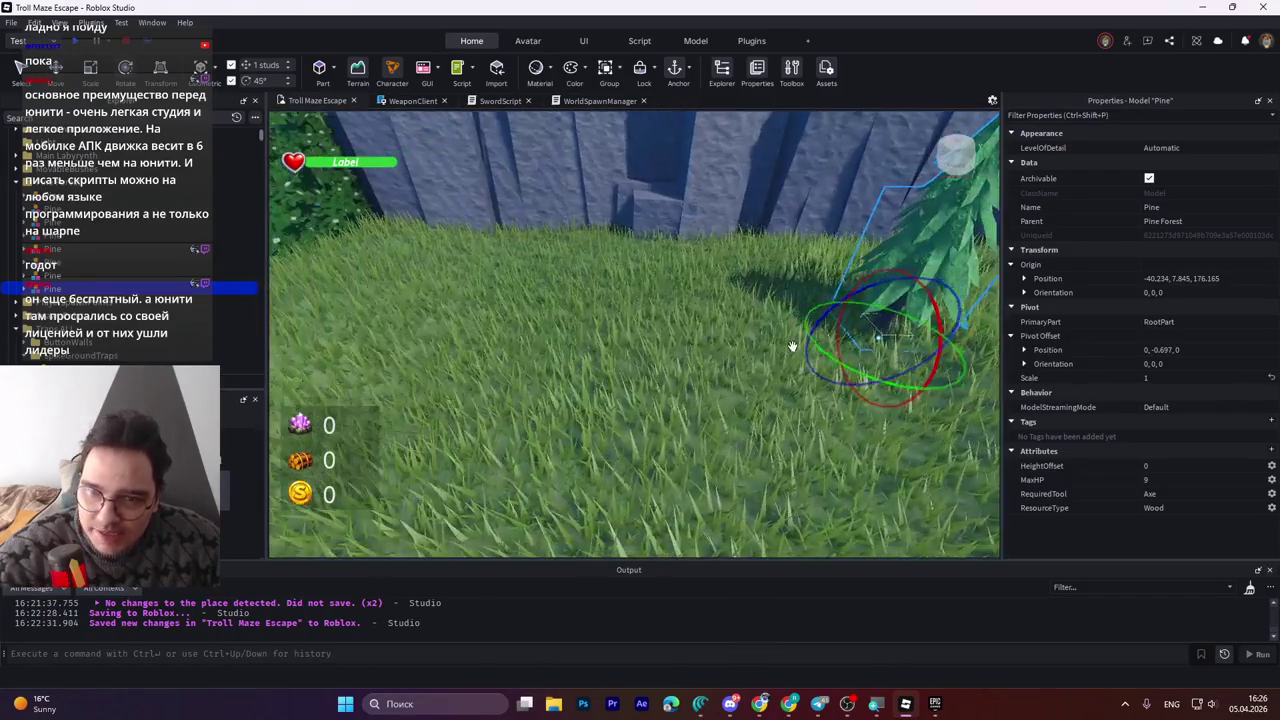
key("ctrl+2")
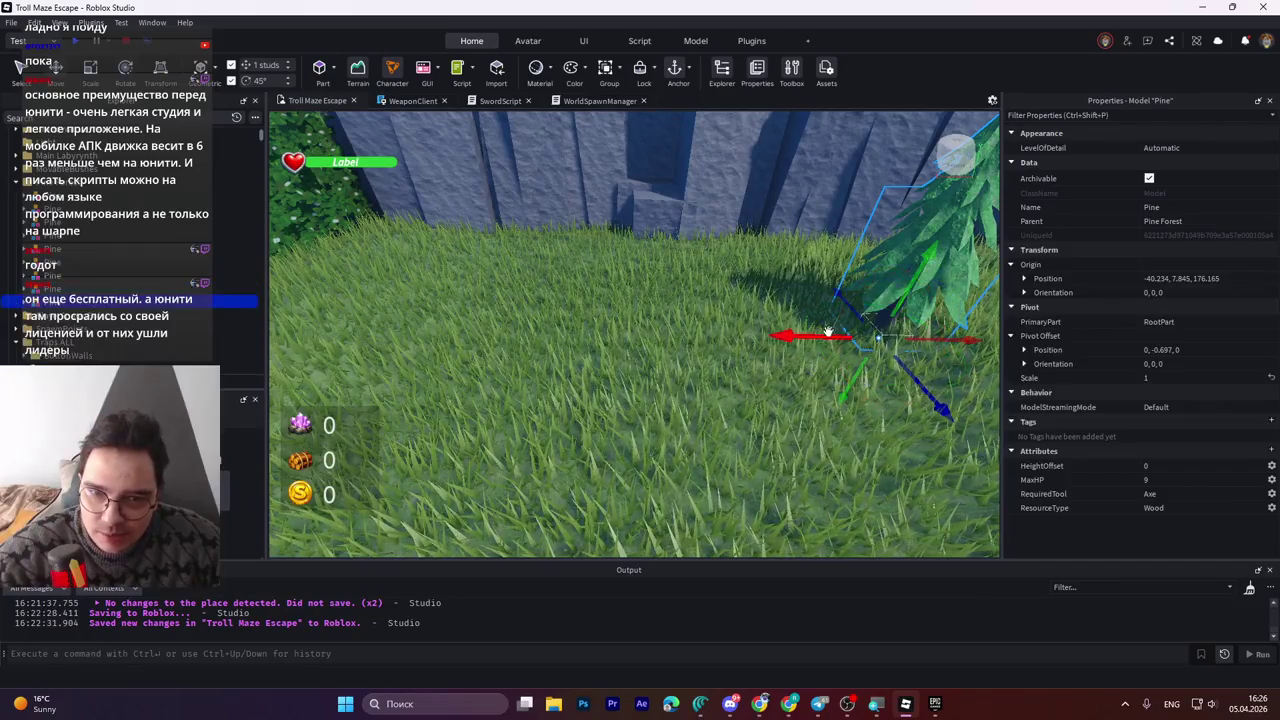
left_click_drag(818, 334, 600, 309)
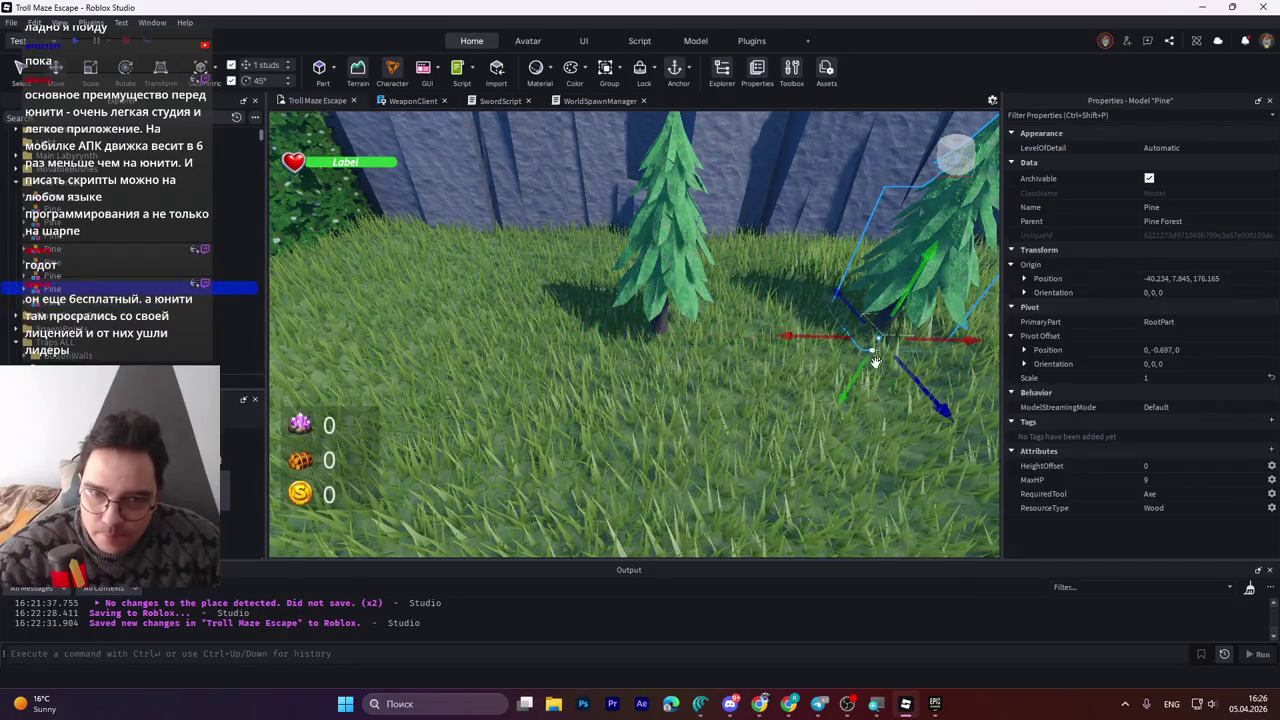
key("ctrl+4")
left_click_drag(862, 376, 829, 388)
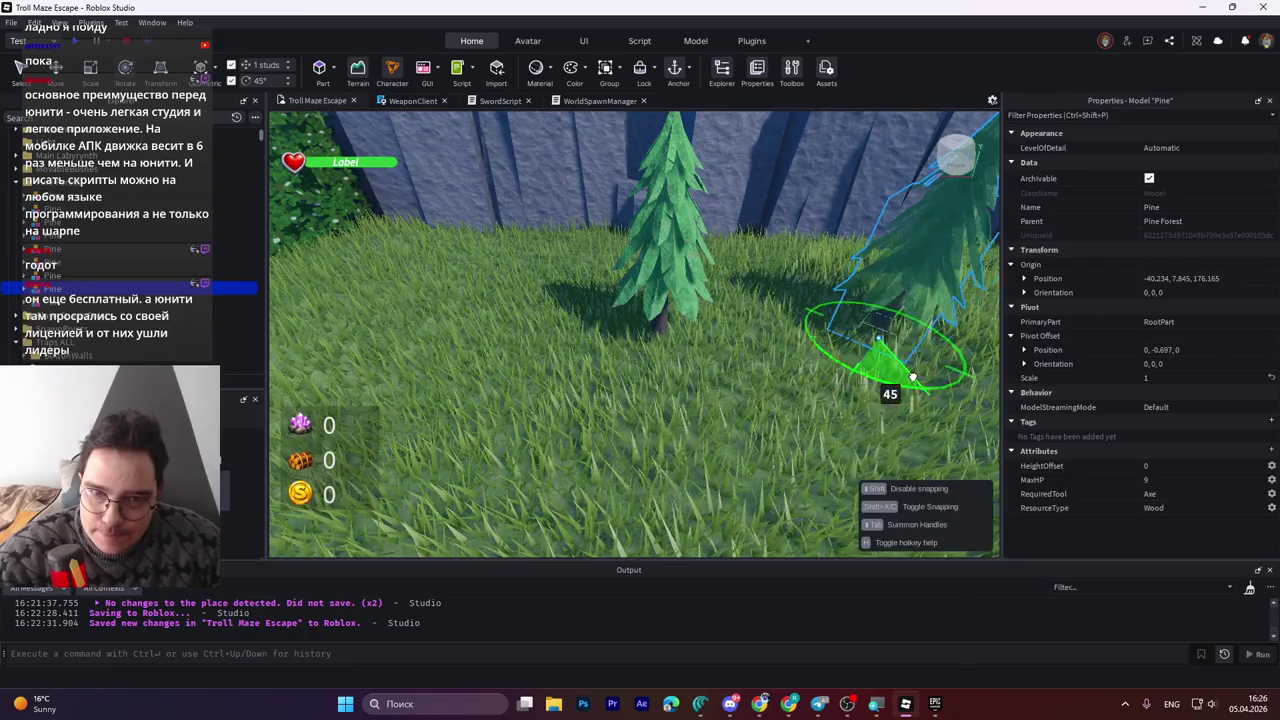
key("ctrl+3")
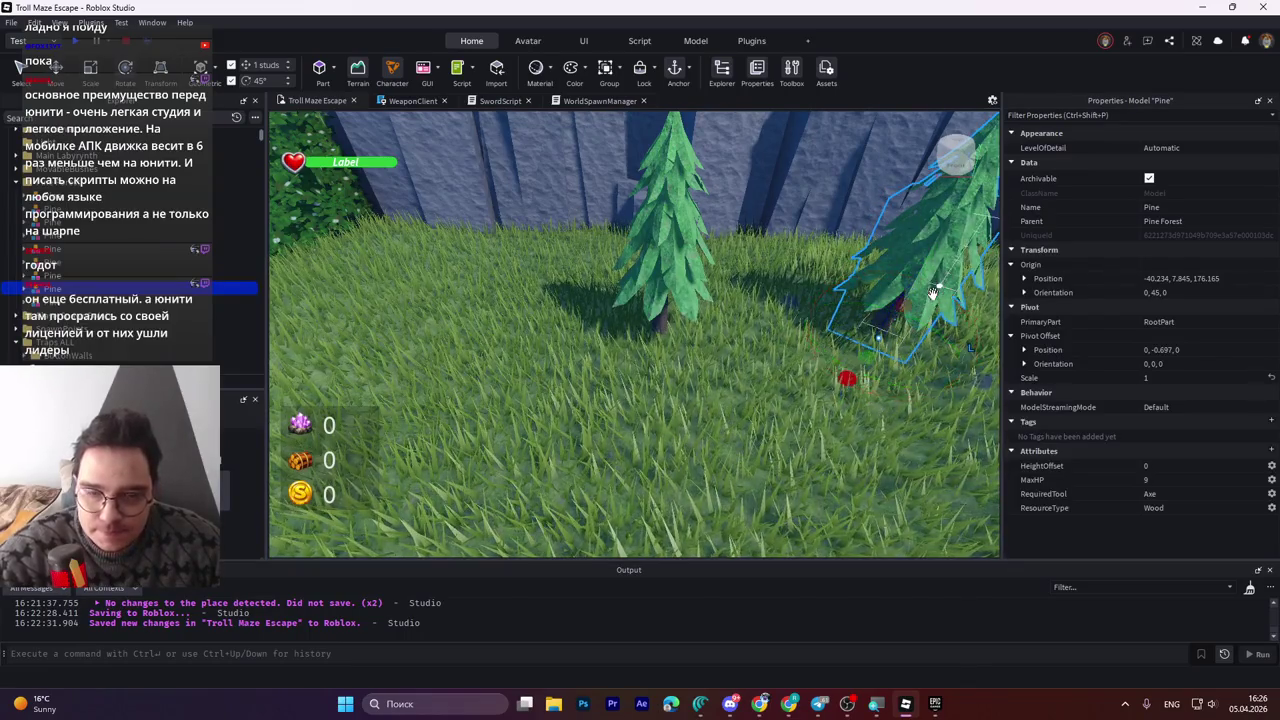
left_click_drag(985, 379, 958, 374)
Enlarge the left pine slightly and move it back along its depth.
left_click(657, 281)
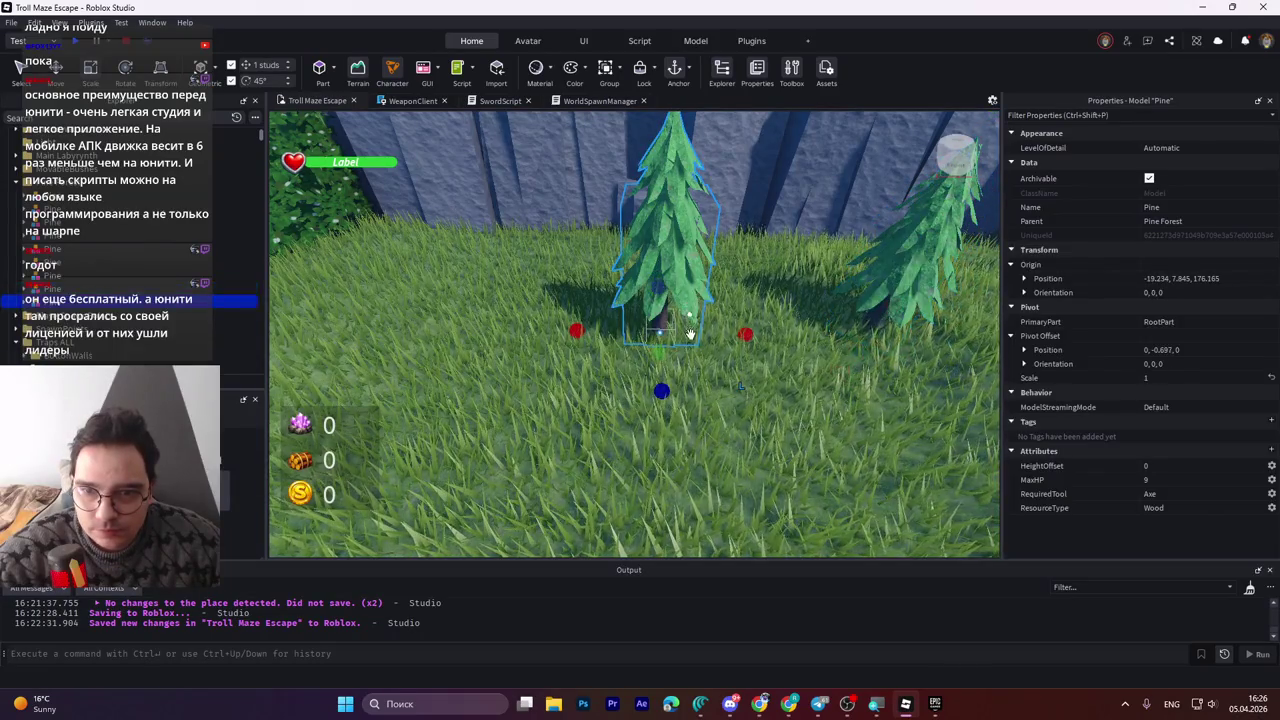
left_click_drag(741, 336, 752, 337)
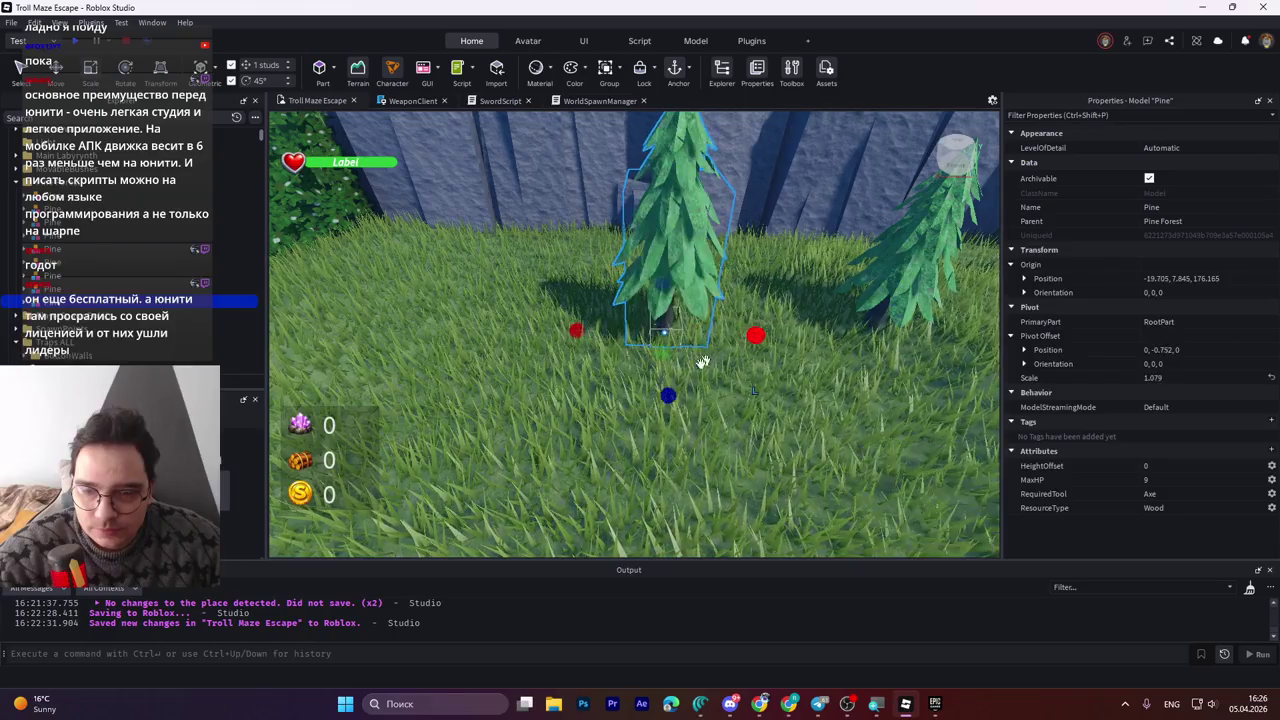
scroll(668, 395, "up", 2)
key("ctrl+2")
mouse_move(673, 400)
left_mouse_down()
mouse_move(680, 325)
mouse_move(743, 330)
mouse_move(622, 343)
left_mouse_up()
scroll(698, 326, "down", 5)
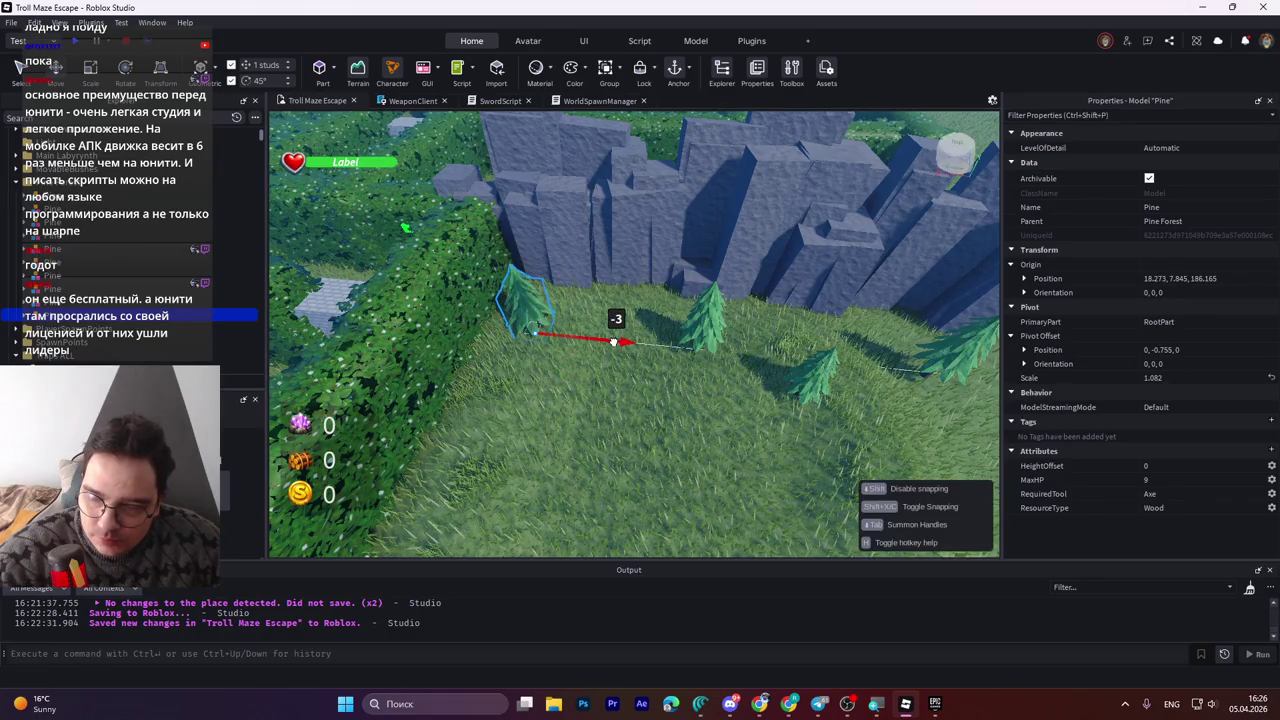
Fine-tune the pine's position sideways along the wall and in depth.
mouse_move(588, 365)
left_mouse_down()
mouse_move(600, 365)
mouse_move(583, 385)
left_mouse_up()
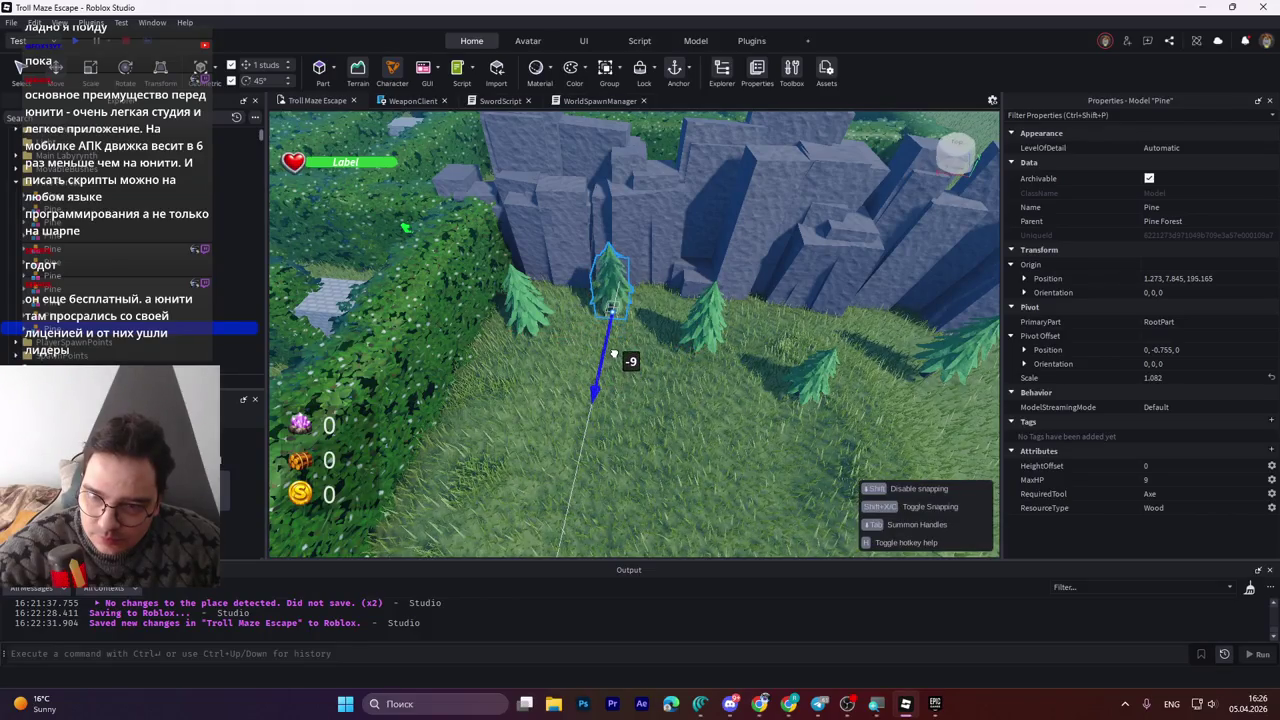
left_click_drag(637, 330, 655, 316)
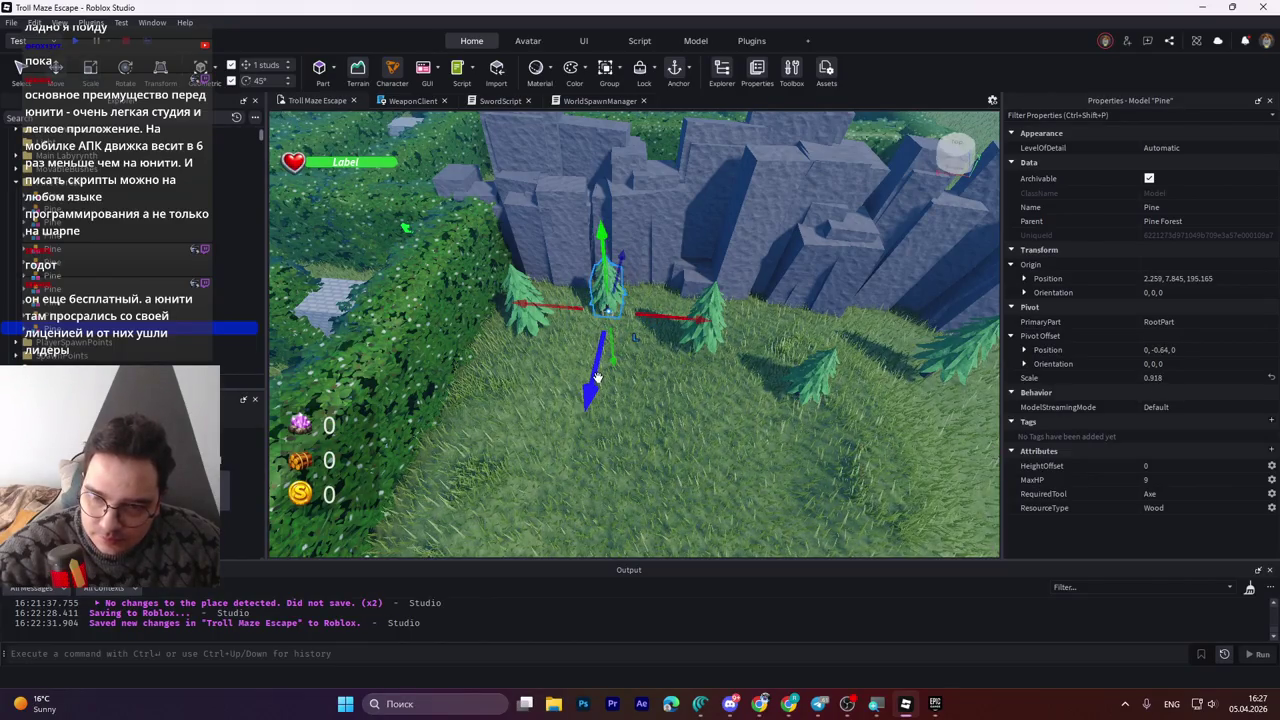
mouse_move(596, 378)
left_mouse_down()
mouse_move(590, 508)
mouse_move(673, 425)
left_mouse_up()
mouse_move(598, 350)
left_mouse_down()
mouse_move(612, 350)
mouse_move(625, 296)
left_mouse_up()
mouse_move(657, 366)
left_mouse_down()
mouse_move(575, 372)
mouse_move(566, 428)
mouse_move(594, 385)
left_mouse_up()
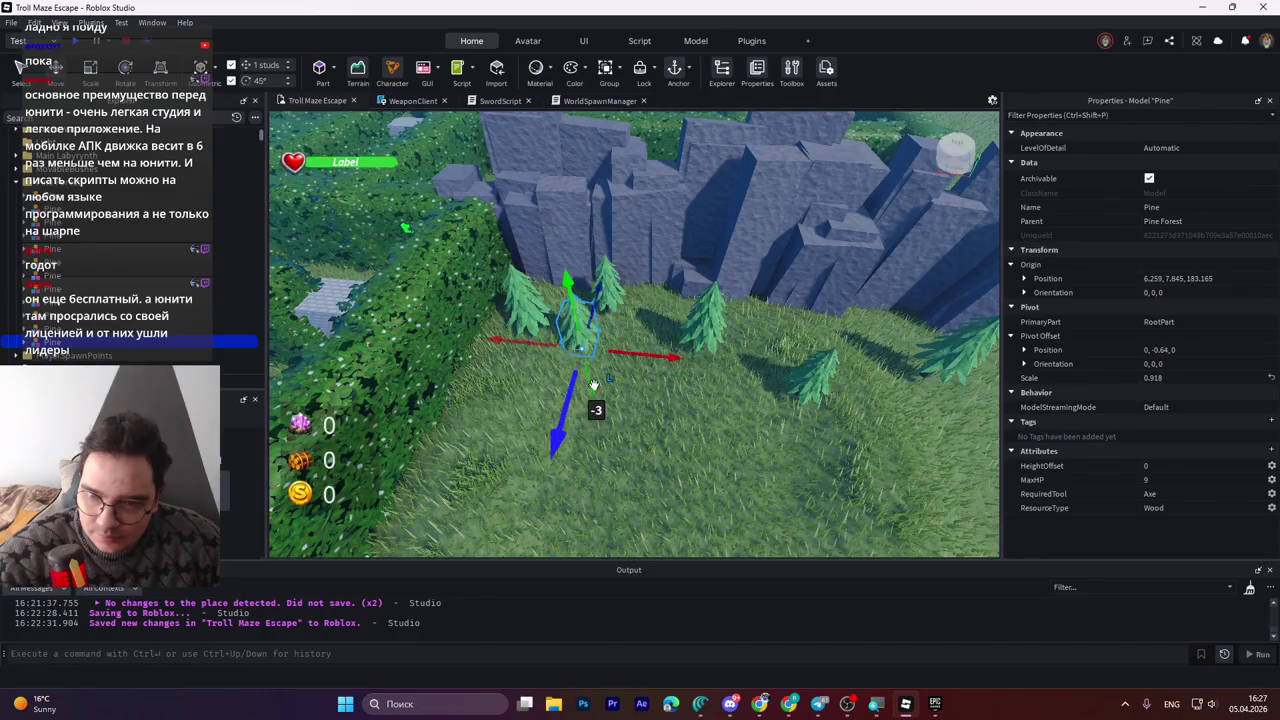
Scale the pine to 0.865 and turn it 90° at 6.259, 7.829, 183.165.
key("ctrl+3")
left_click_drag(567, 277, 584, 296)
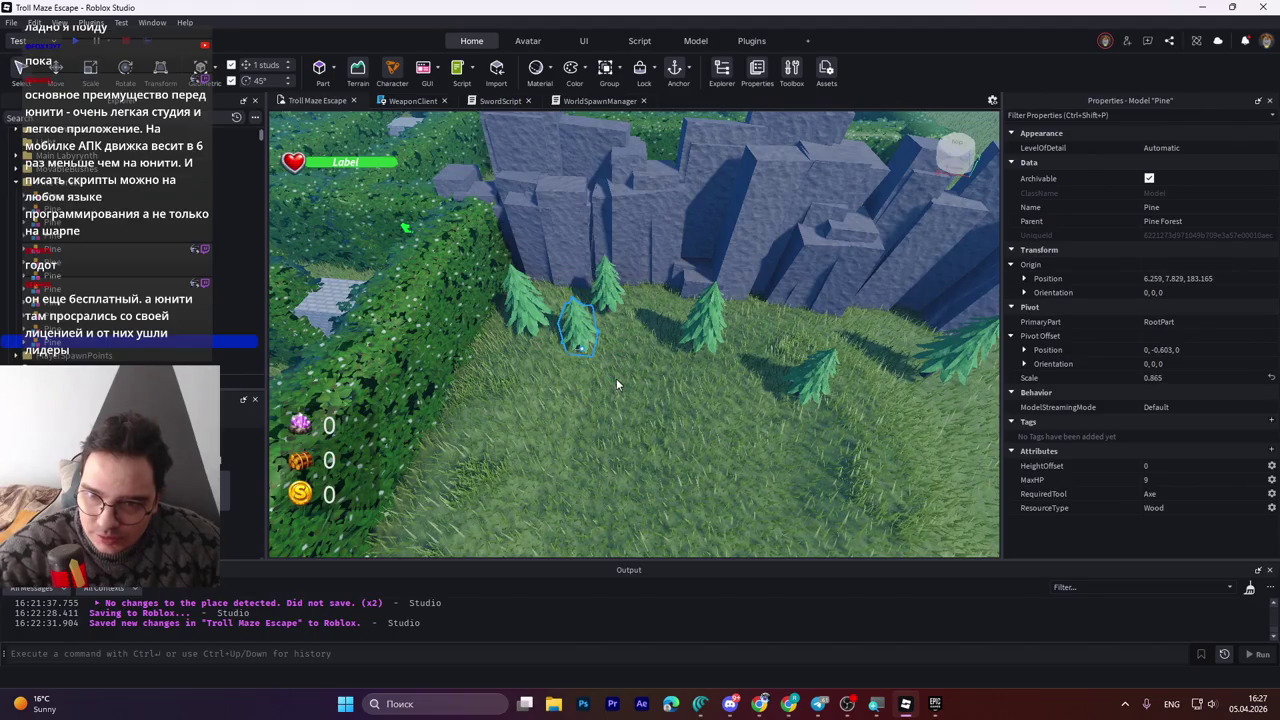
key("ctrl+2")
mouse_move(647, 383)
left_mouse_down()
mouse_move(724, 320)
mouse_move(729, 361)
left_mouse_up()
key("s")
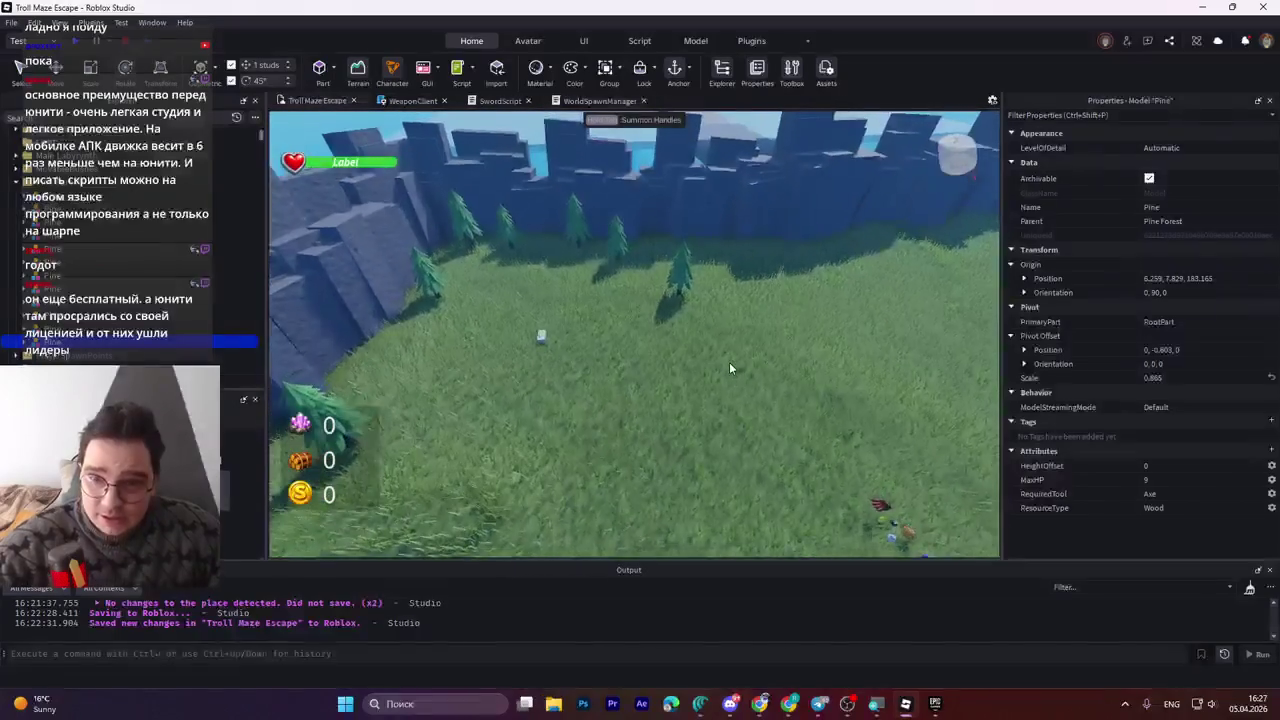
left_click(665, 350)
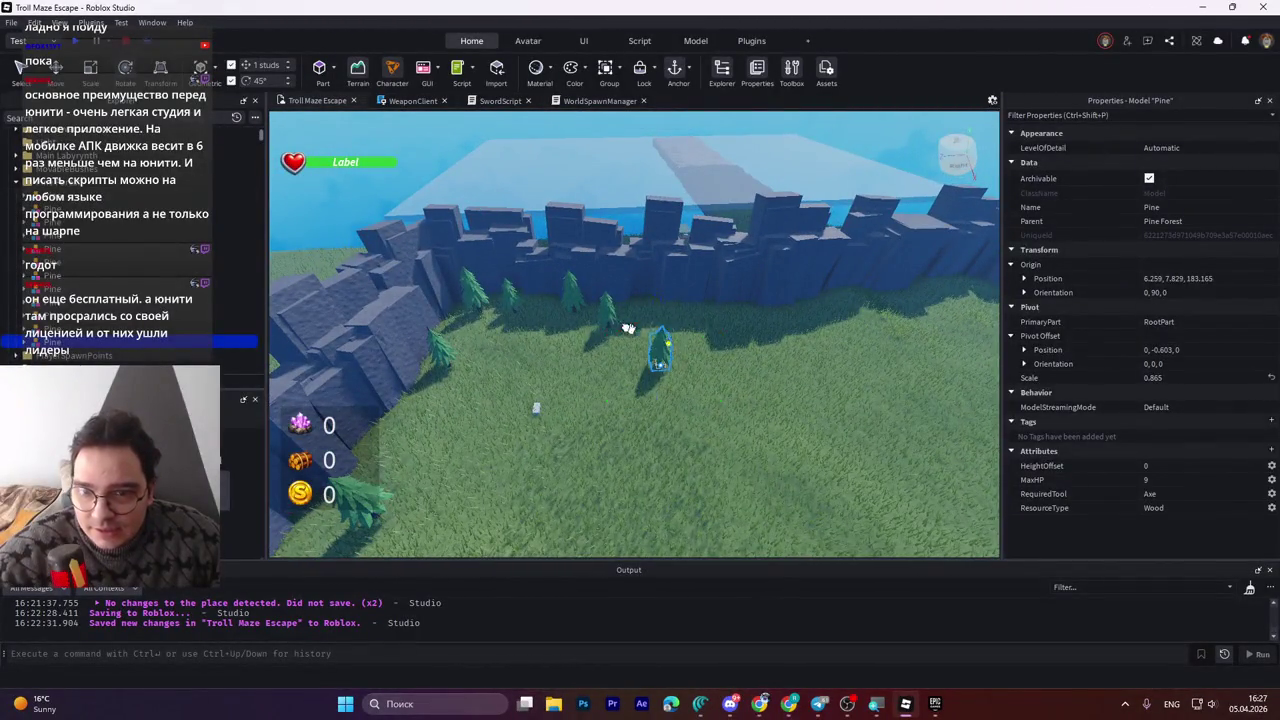
Select six pines and slide the group along the wall, then sideways.
left_click(607, 307, "ctrl")
left_click(510, 295, "ctrl")
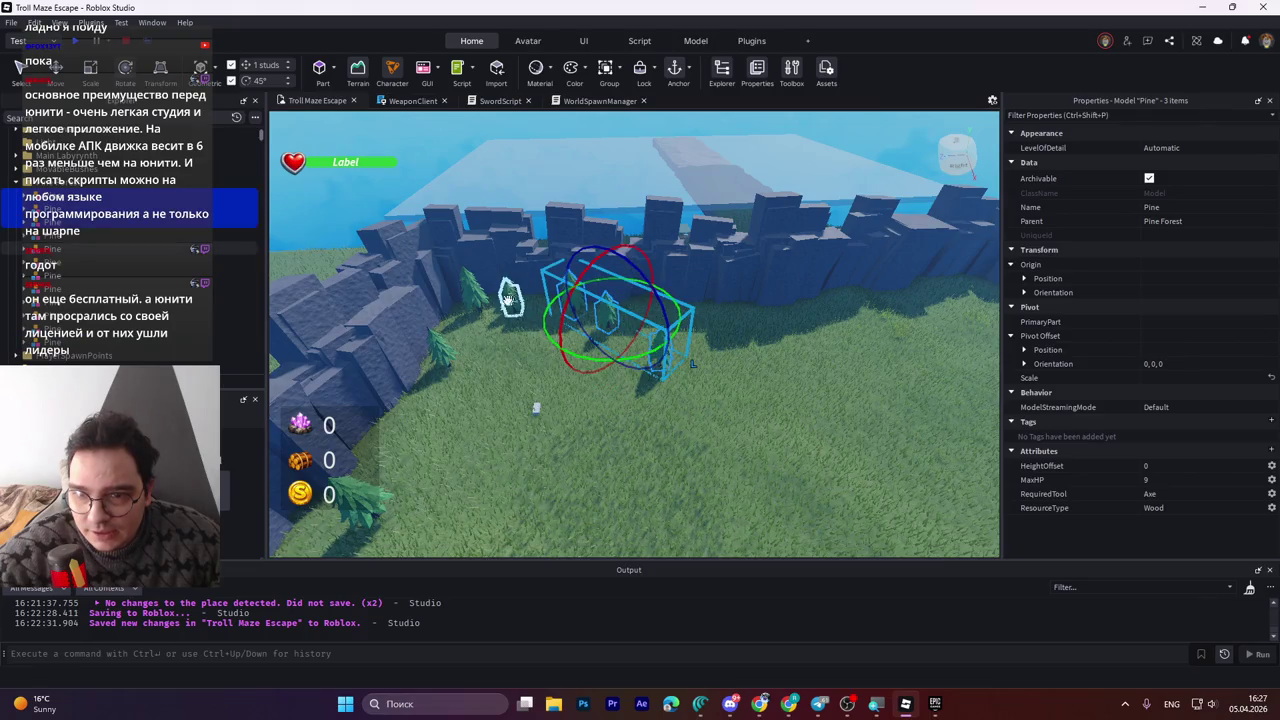
left_click(478, 292, "ctrl")
left_click(570, 290, "ctrl")
left_click(440, 350, "ctrl")
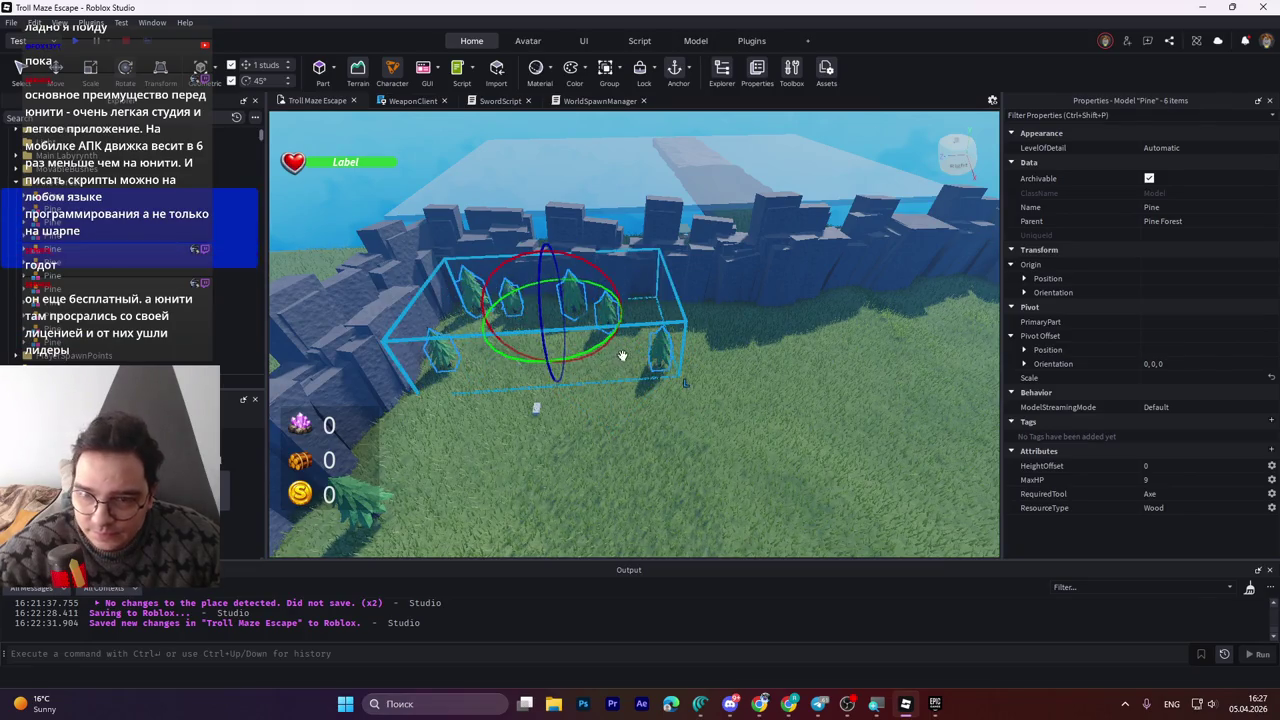
key("ctrl+2")
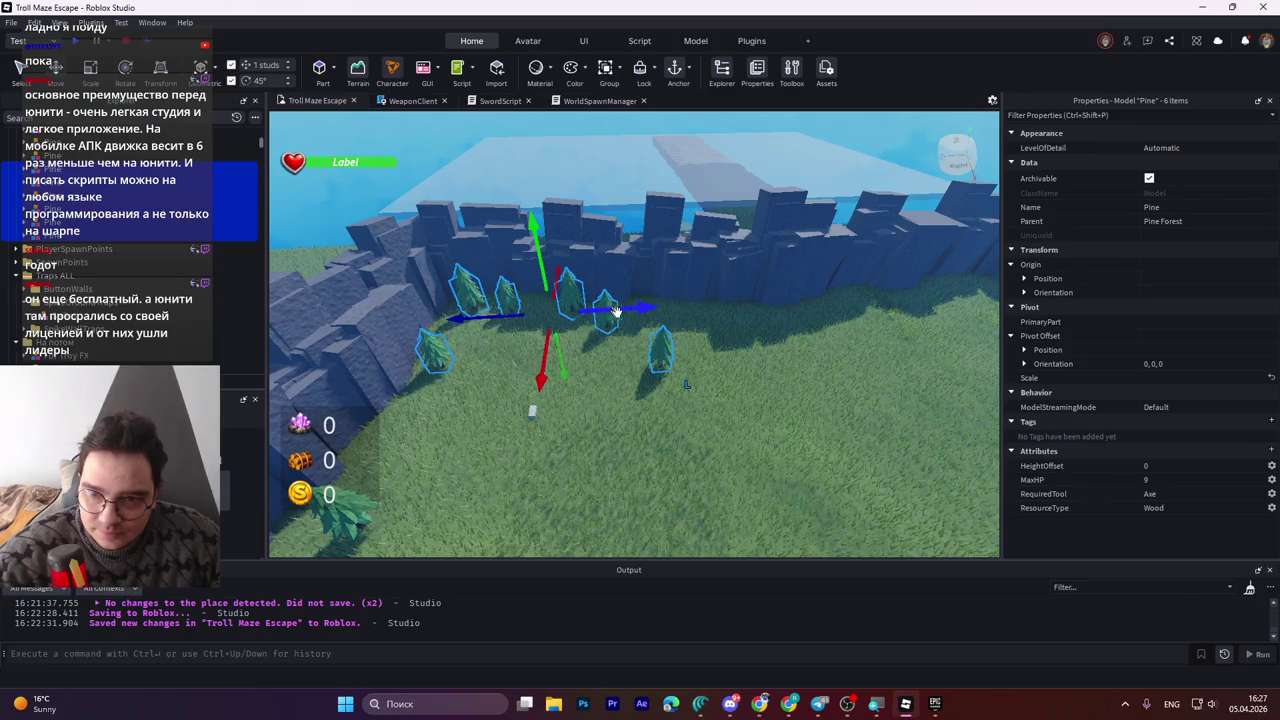
left_click_drag(616, 311, 853, 318)
key("f")
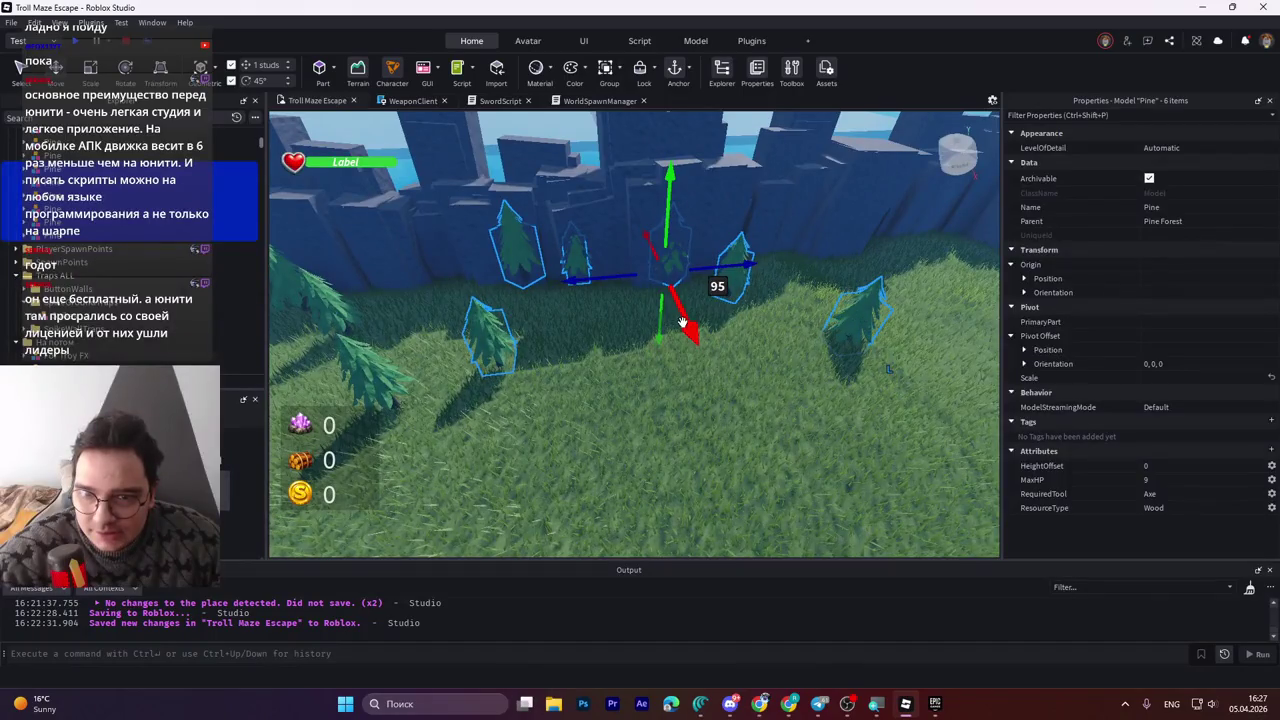
mouse_move(686, 320)
left_mouse_down()
mouse_move(694, 381)
mouse_move(408, 349)
mouse_move(490, 351)
left_mouse_up()
Move the six pines toward the back wall, undoing an accidental GrandWall3 selection.
key("ctrl+4")
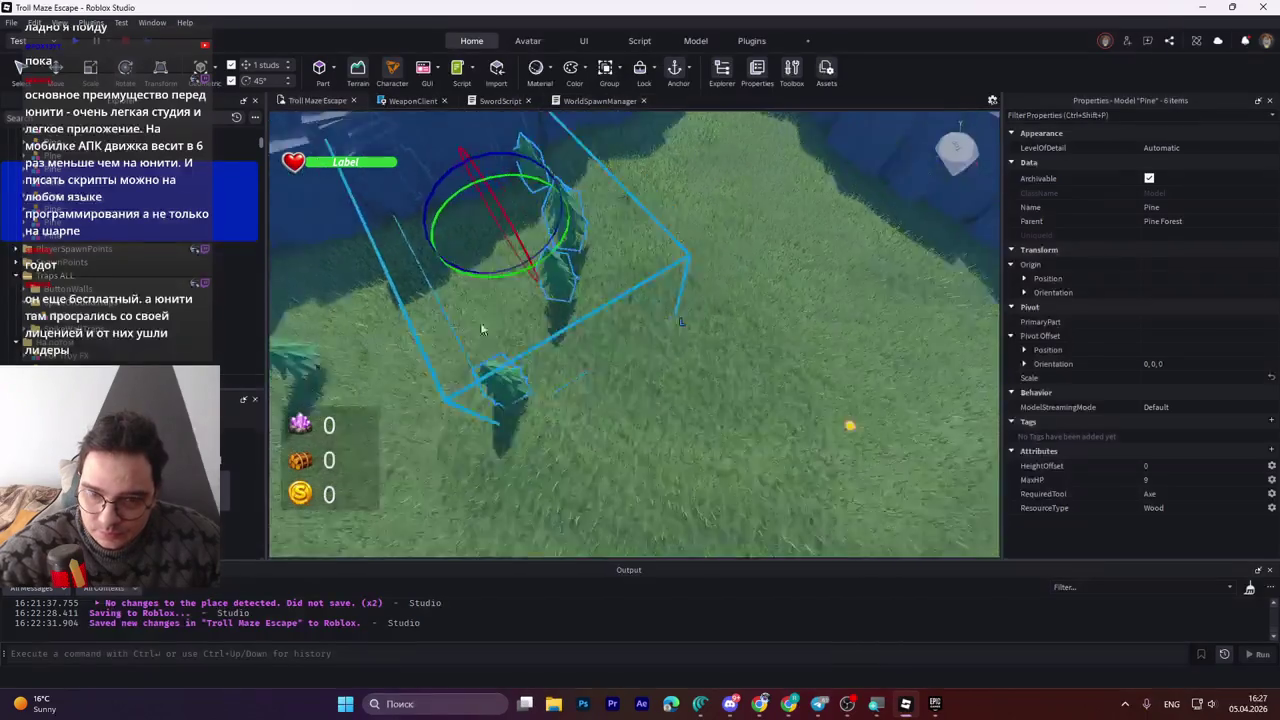
key("ctrl+2")
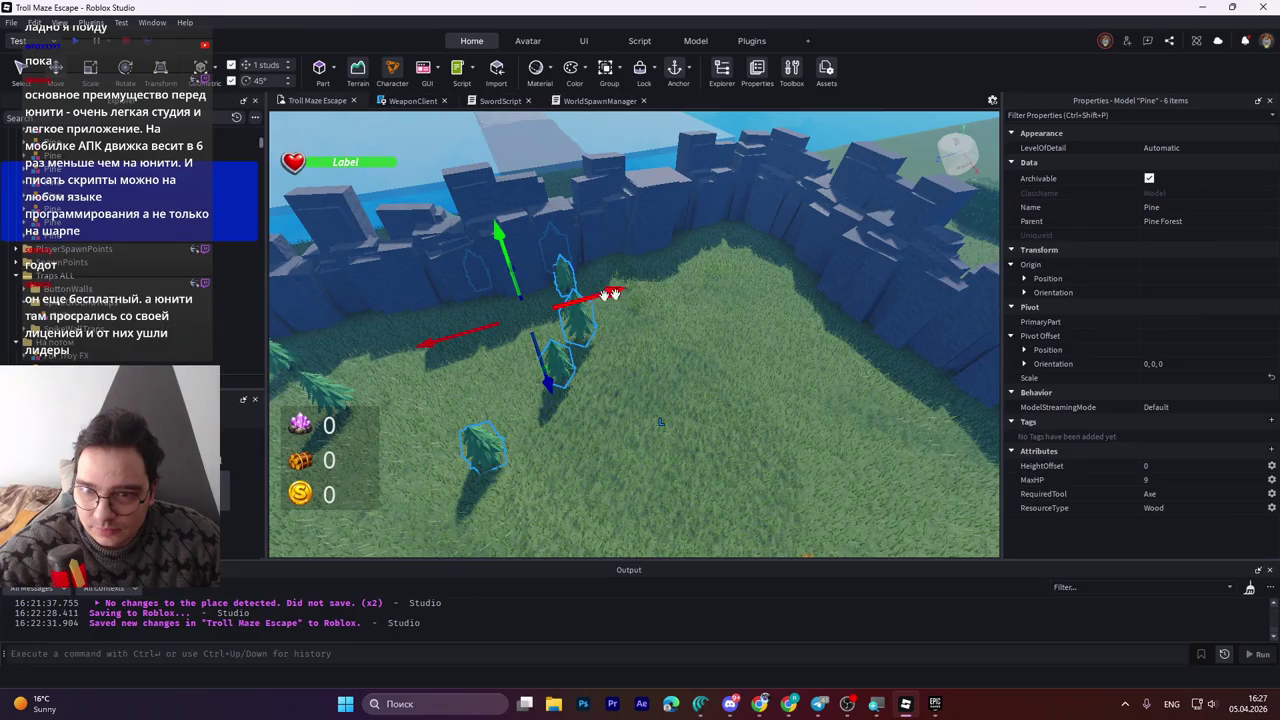
mouse_move(610, 294)
left_mouse_down()
mouse_move(760, 262)
mouse_move(775, 264)
mouse_move(748, 326)
mouse_move(829, 334)
mouse_move(829, 321)
left_mouse_up()
scroll(829, 321, "up", 5)
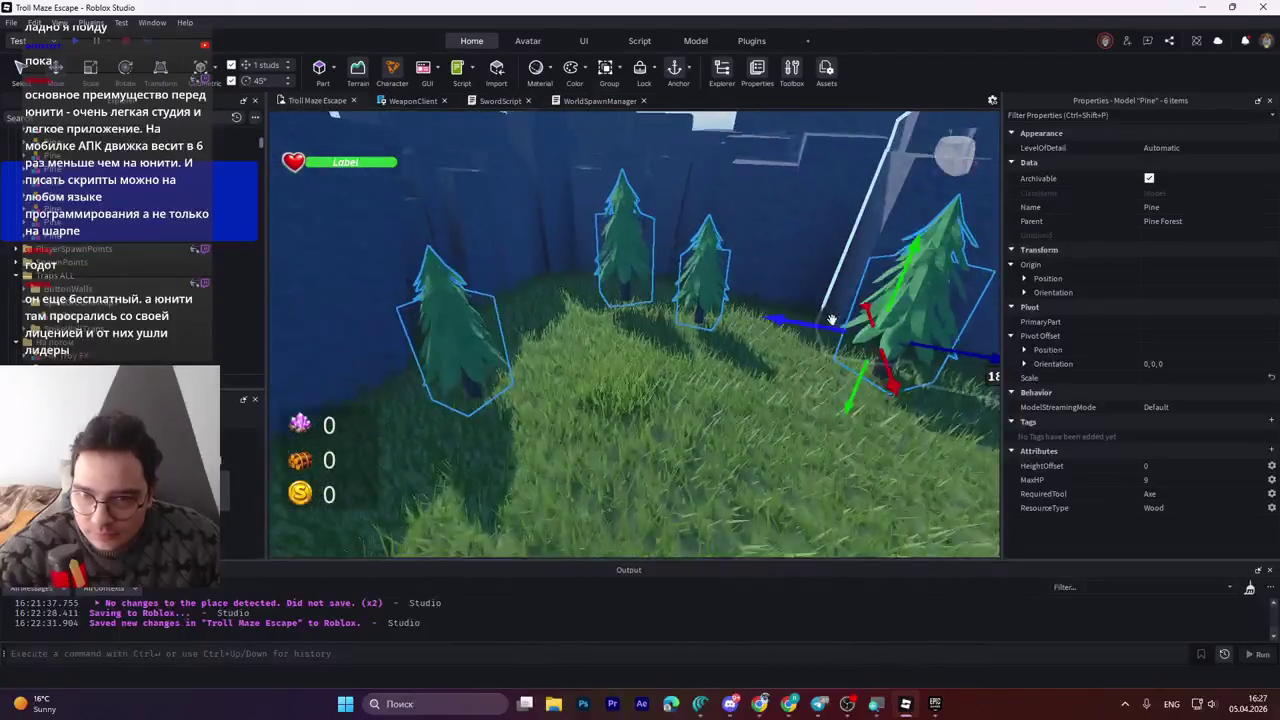
scroll(826, 317, "up", 2)
scroll(835, 270, "up", 2)
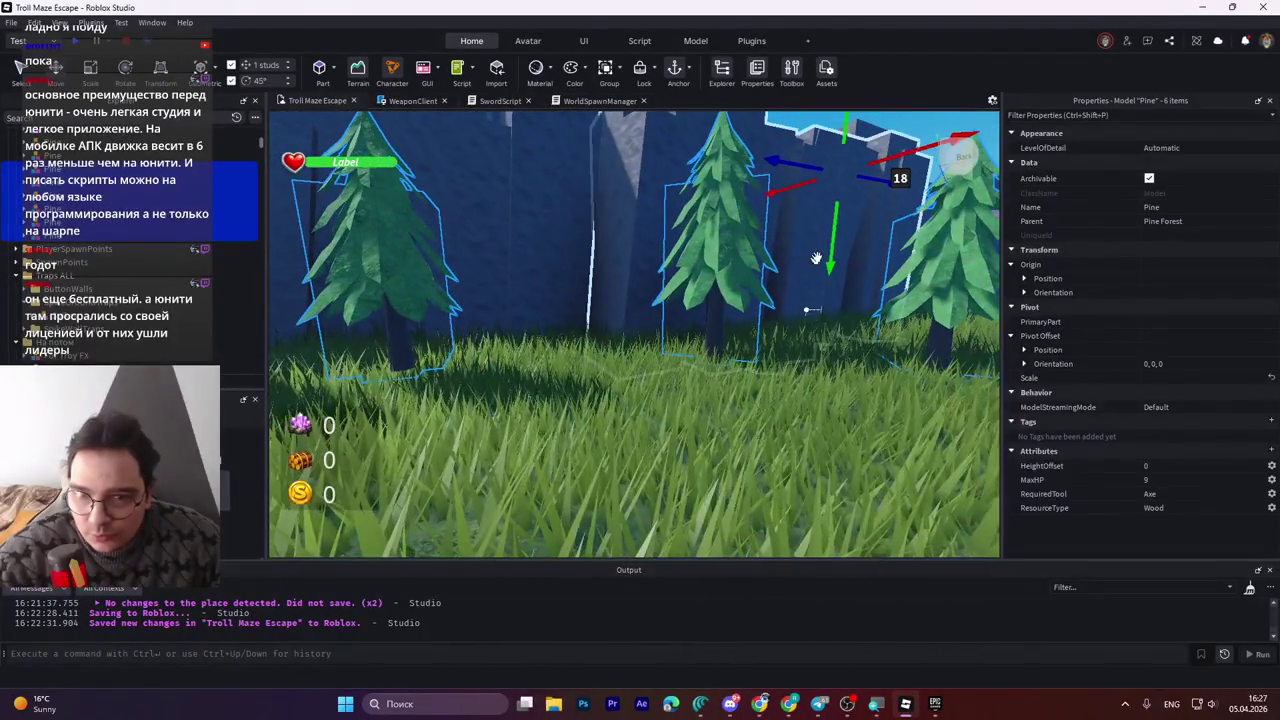
left_click(836, 300)
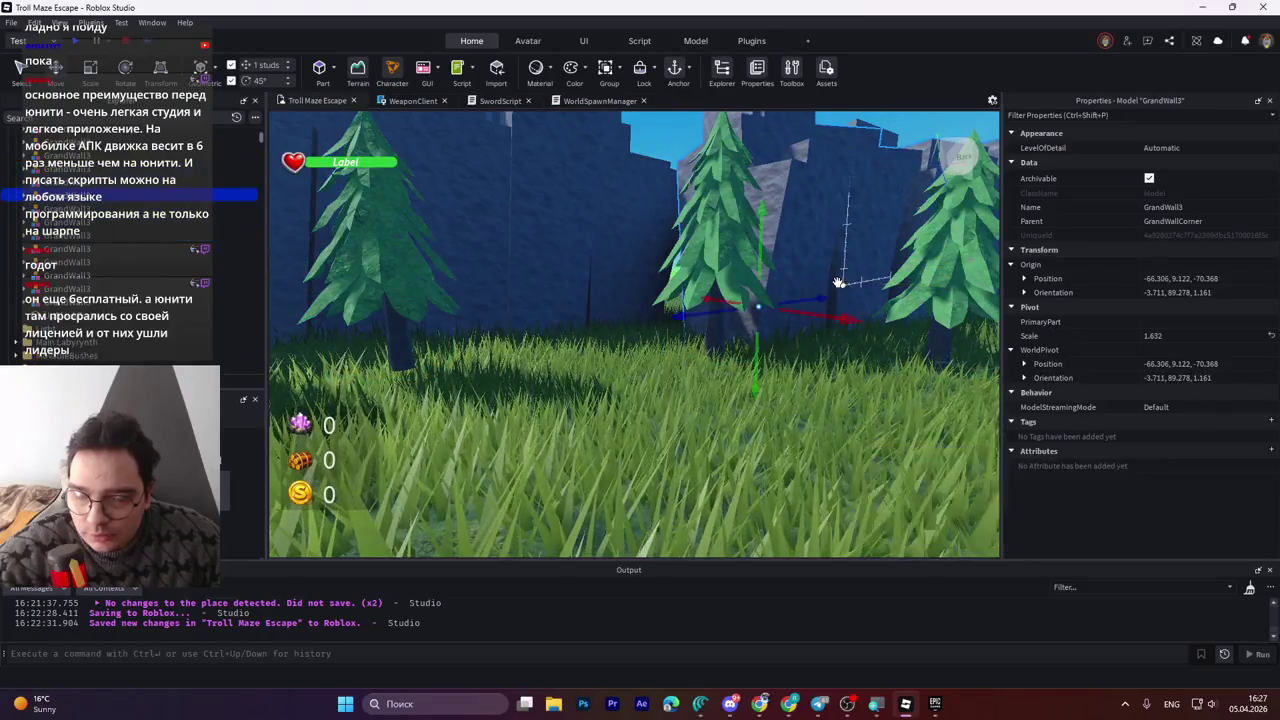
key("ctrl+z")
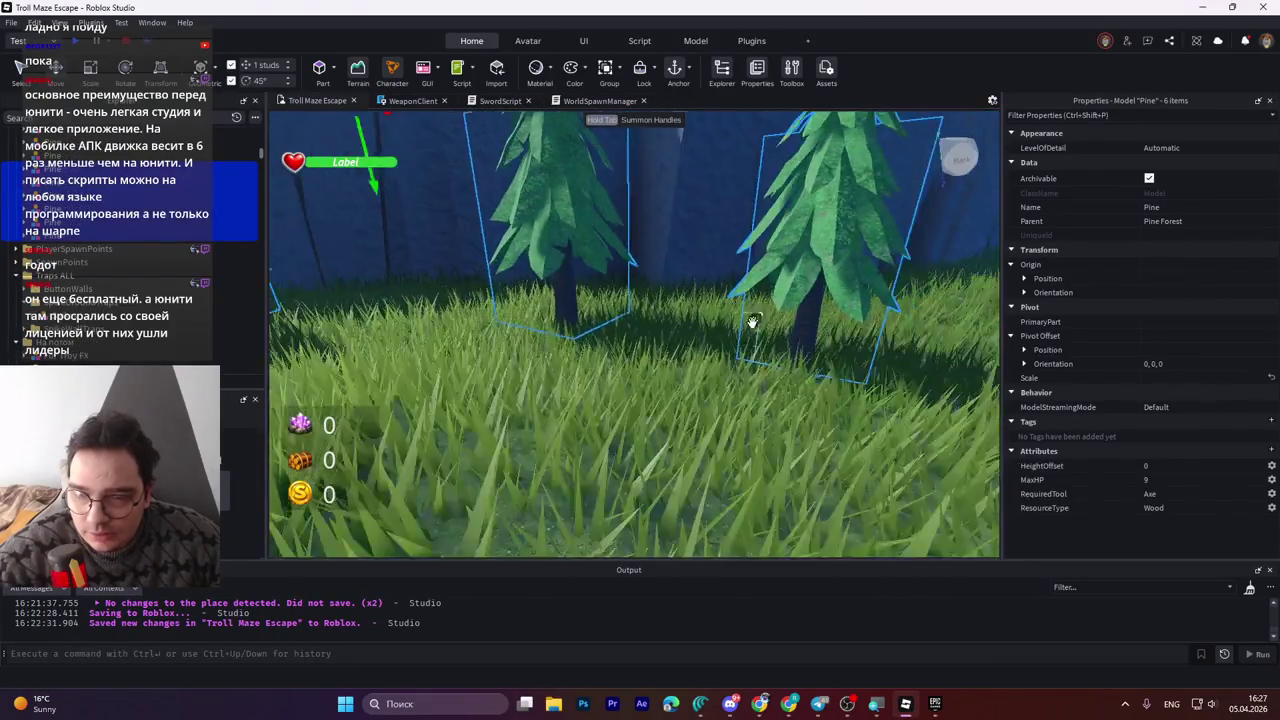
Shift the six pines along the red and blue axes from an overhead view.
key("q")
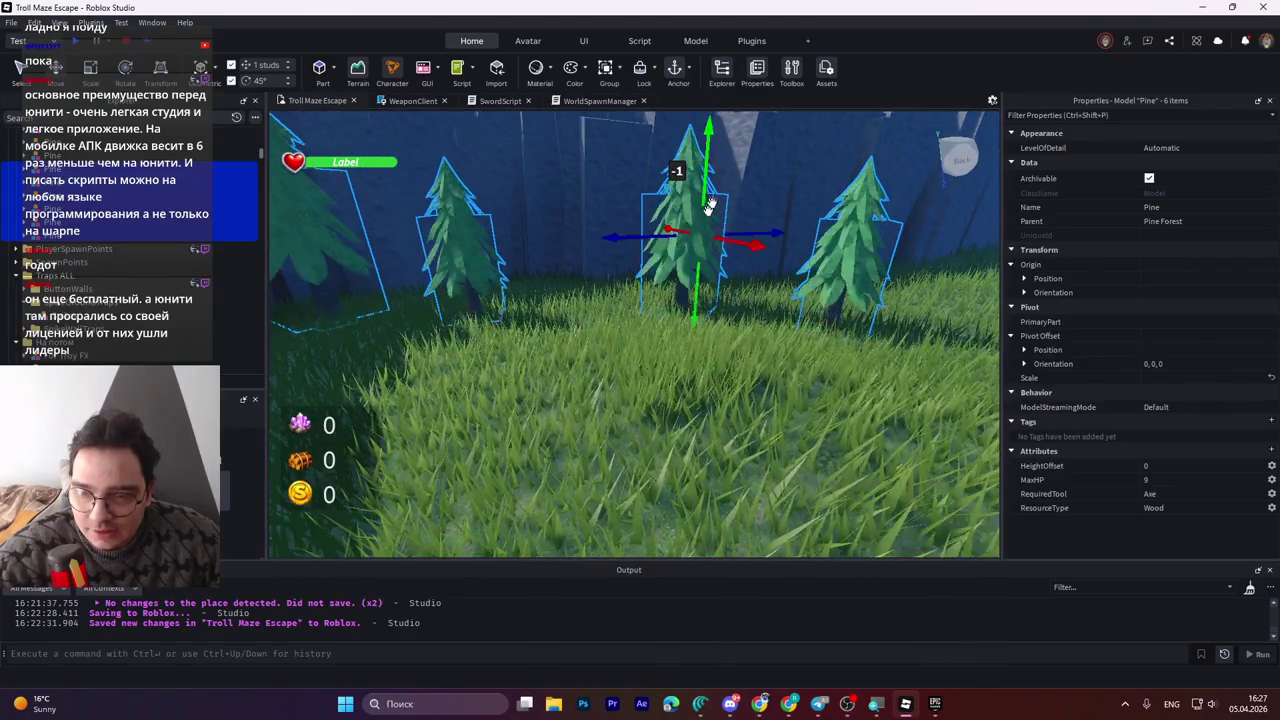
left_click_drag(707, 190, 712, 203)
scroll(712, 203, "down", 5)
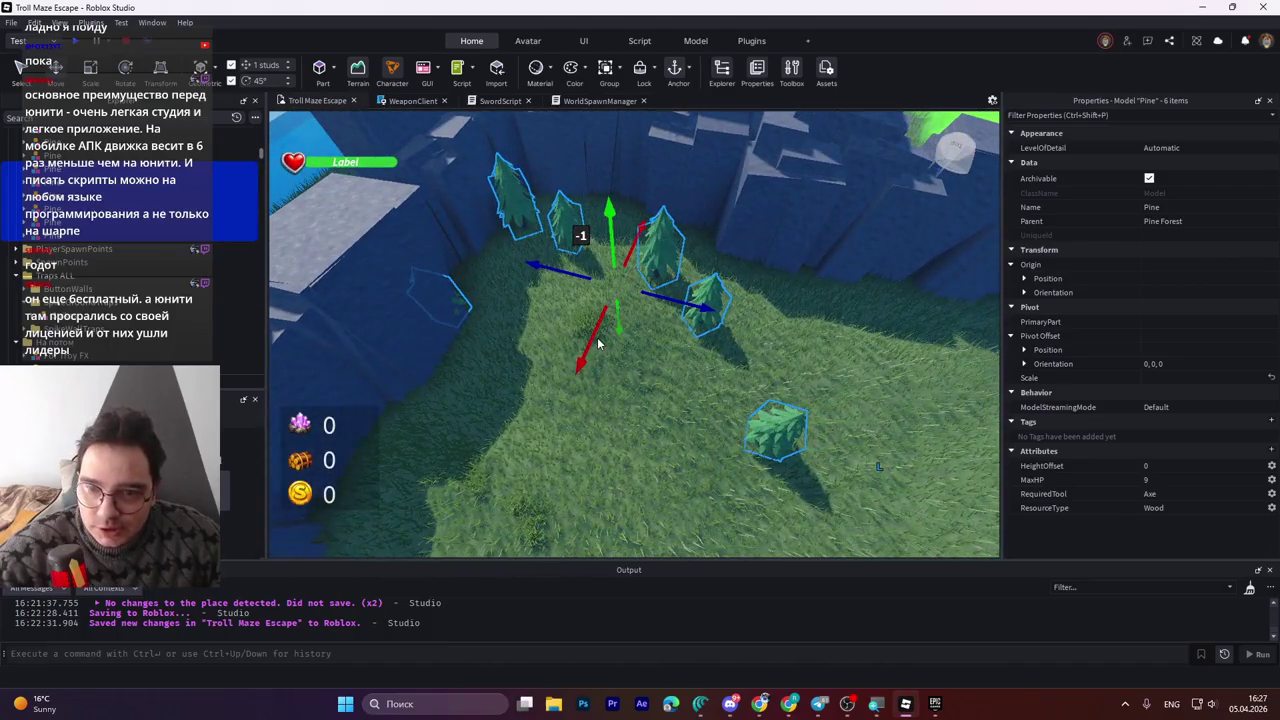
left_click_drag(597, 333, 621, 316)
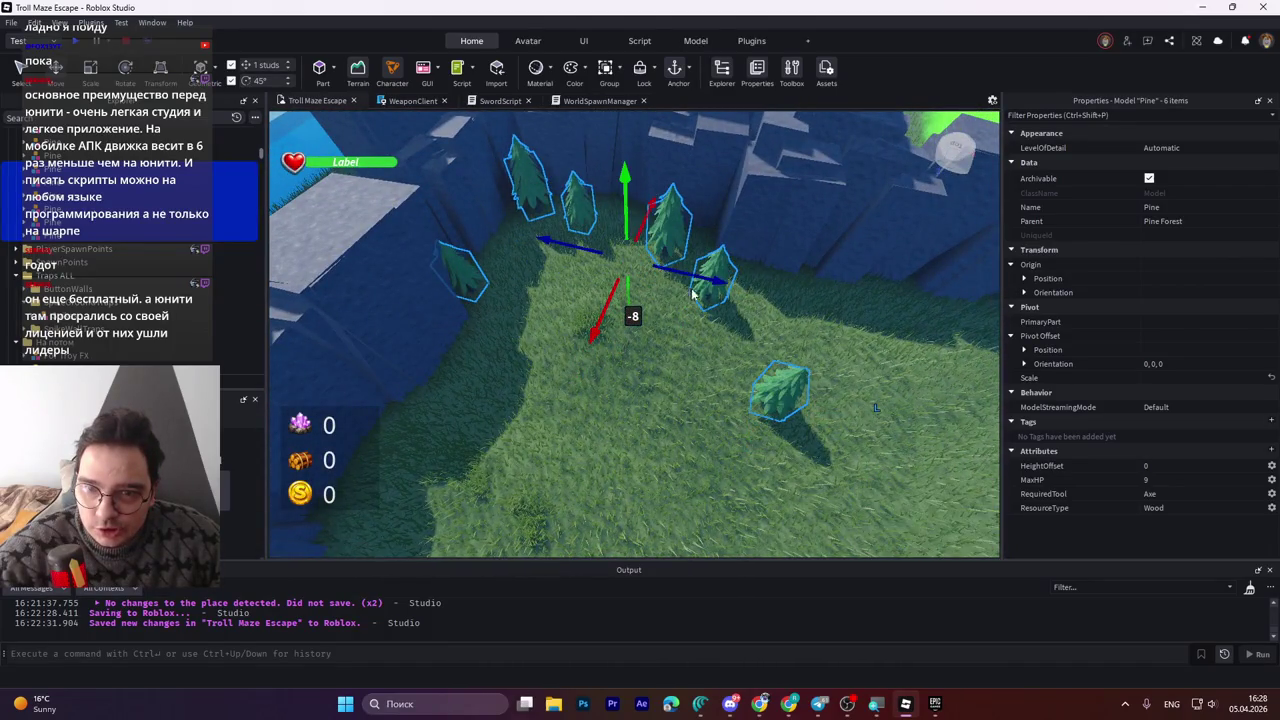
left_click_drag(689, 276, 762, 303)
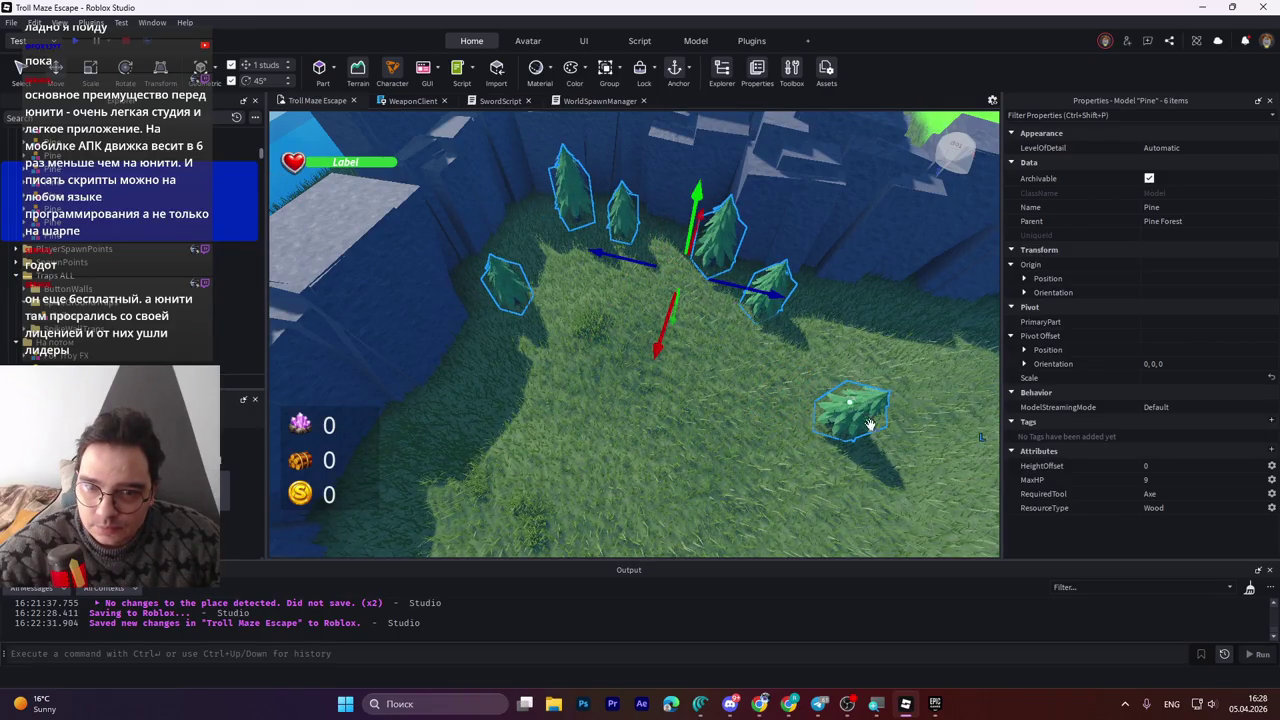
Select the lower-right pine, slide it along the red axis and adjust its height.
left_click(736, 415)
left_click(850, 412)
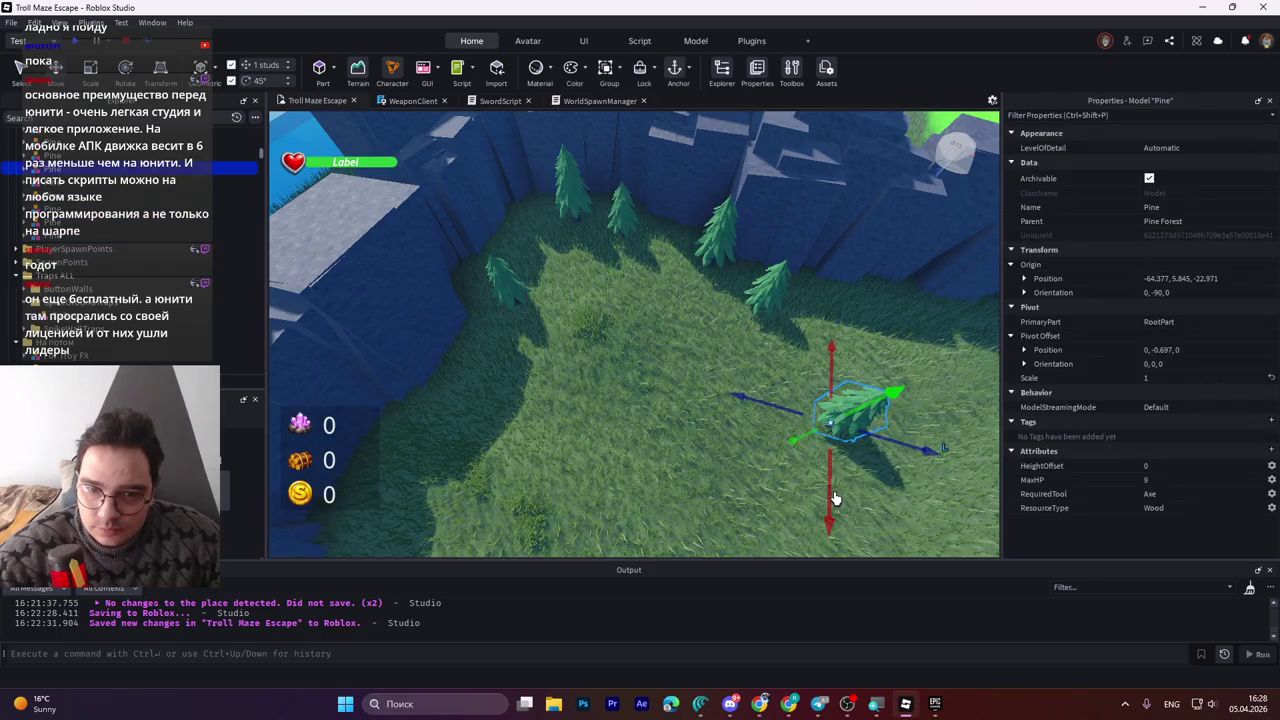
key("w")
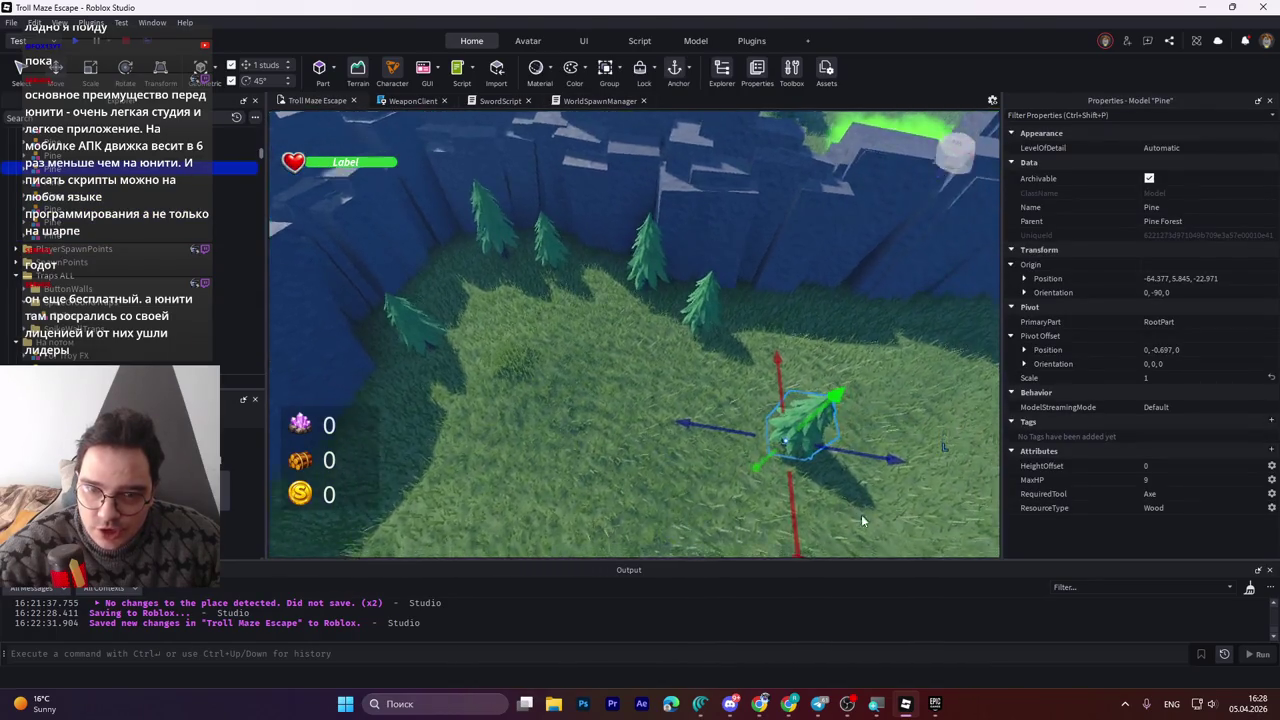
key("d")
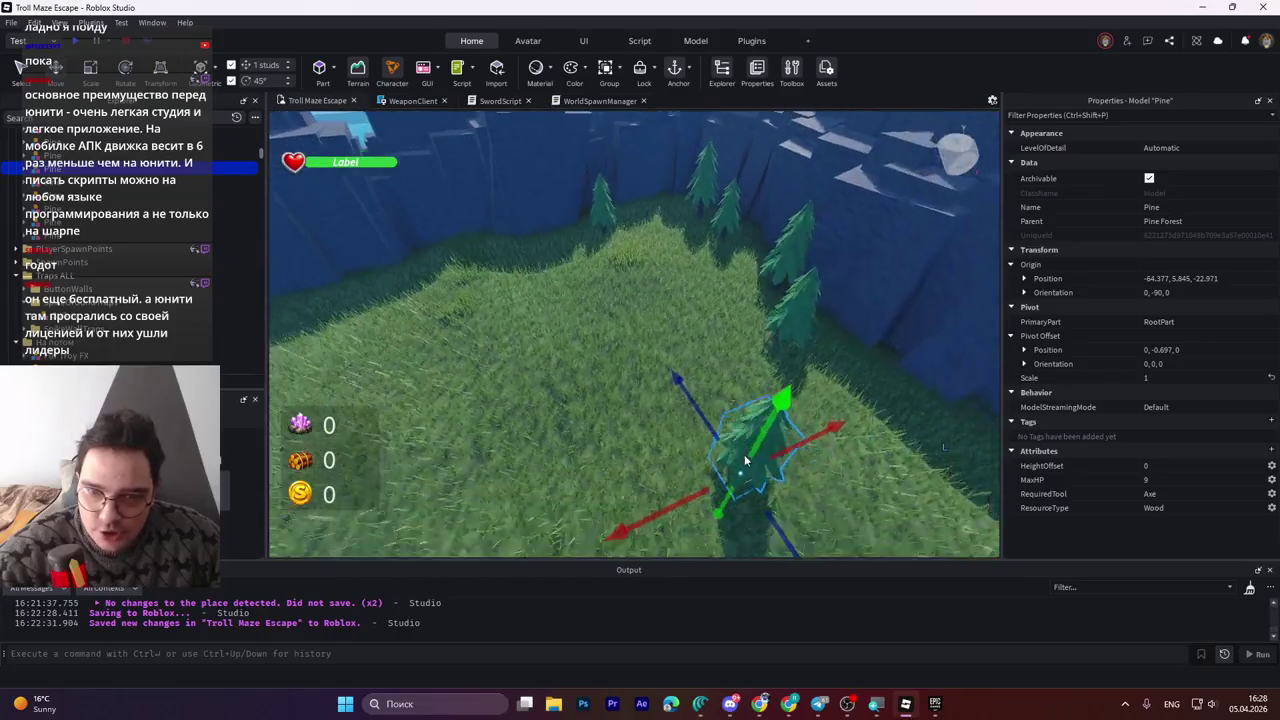
key("s")
left_click_drag(694, 416, 845, 402)
key("d")
key("w")
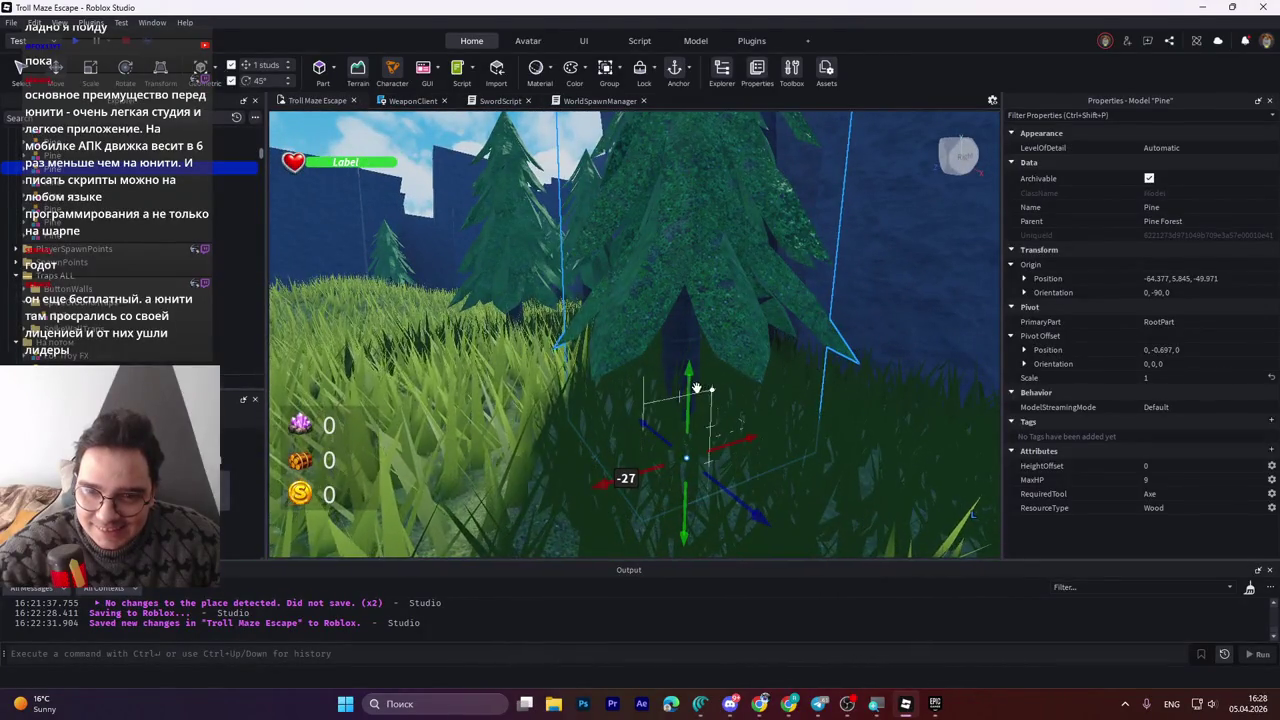
mouse_move(691, 385)
left_mouse_down()
mouse_move(717, 322)
mouse_move(722, 332)
left_mouse_up()
Move the two pines 20 studs along the red axis toward the wall.
scroll(722, 332, "up", 3)
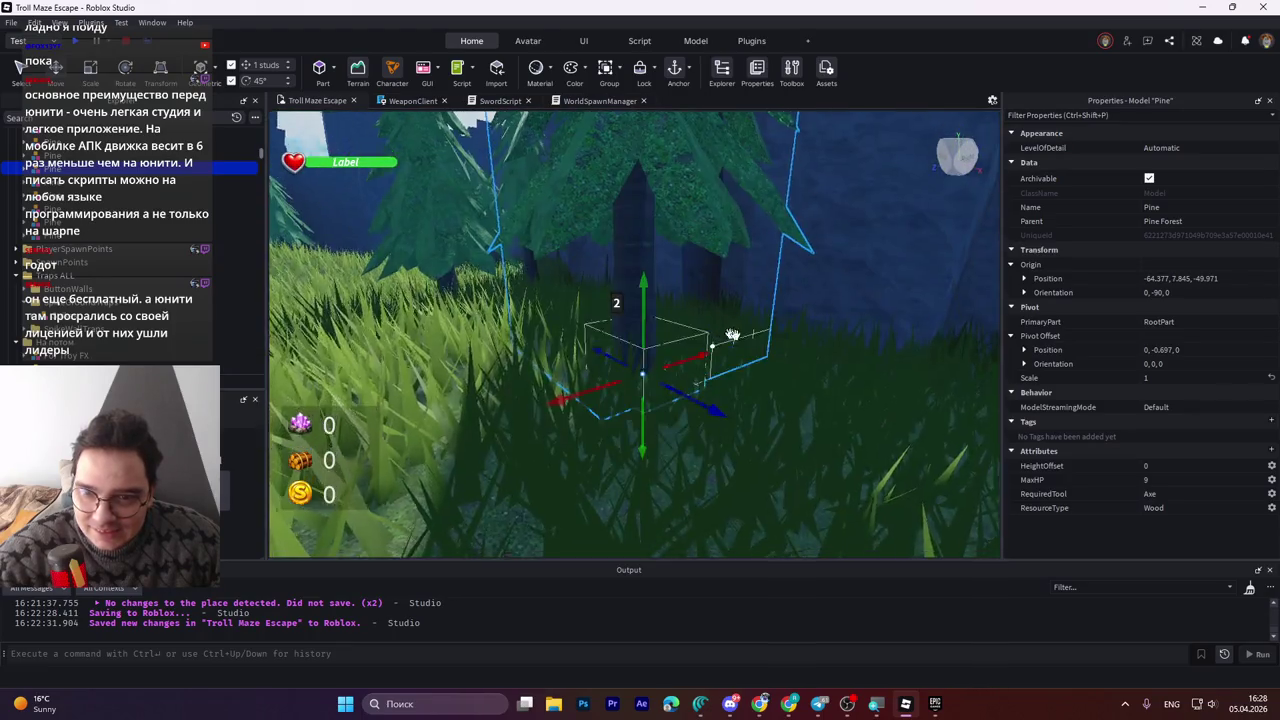
scroll(724, 340, "down", 5)
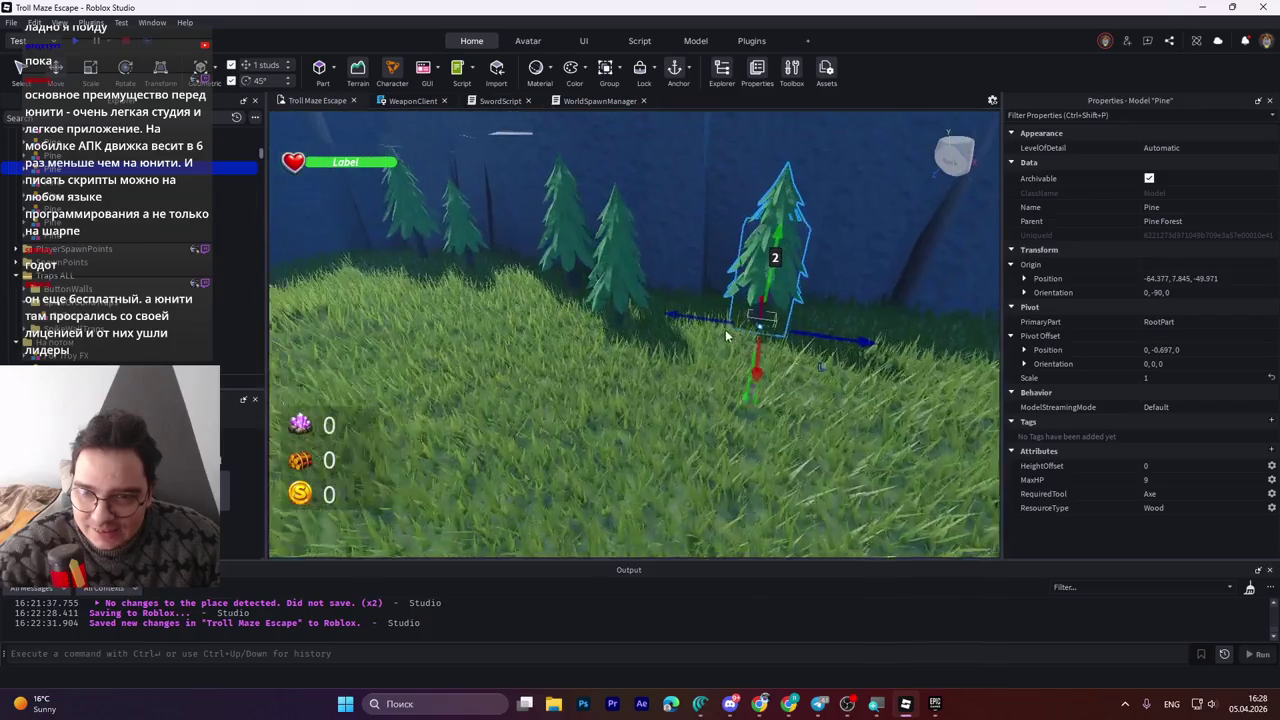
key("a")
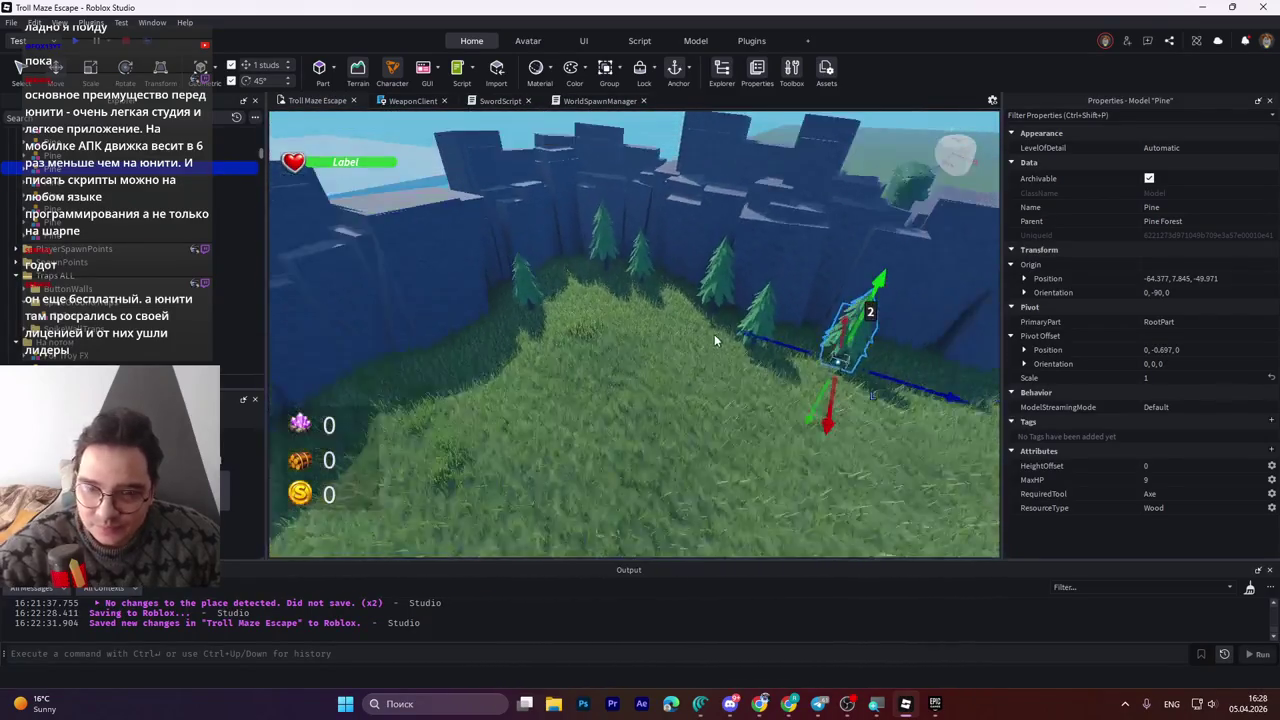
mouse_move(722, 332)
left_mouse_down()
mouse_move(710, 329)
mouse_move(727, 338)
left_mouse_up()
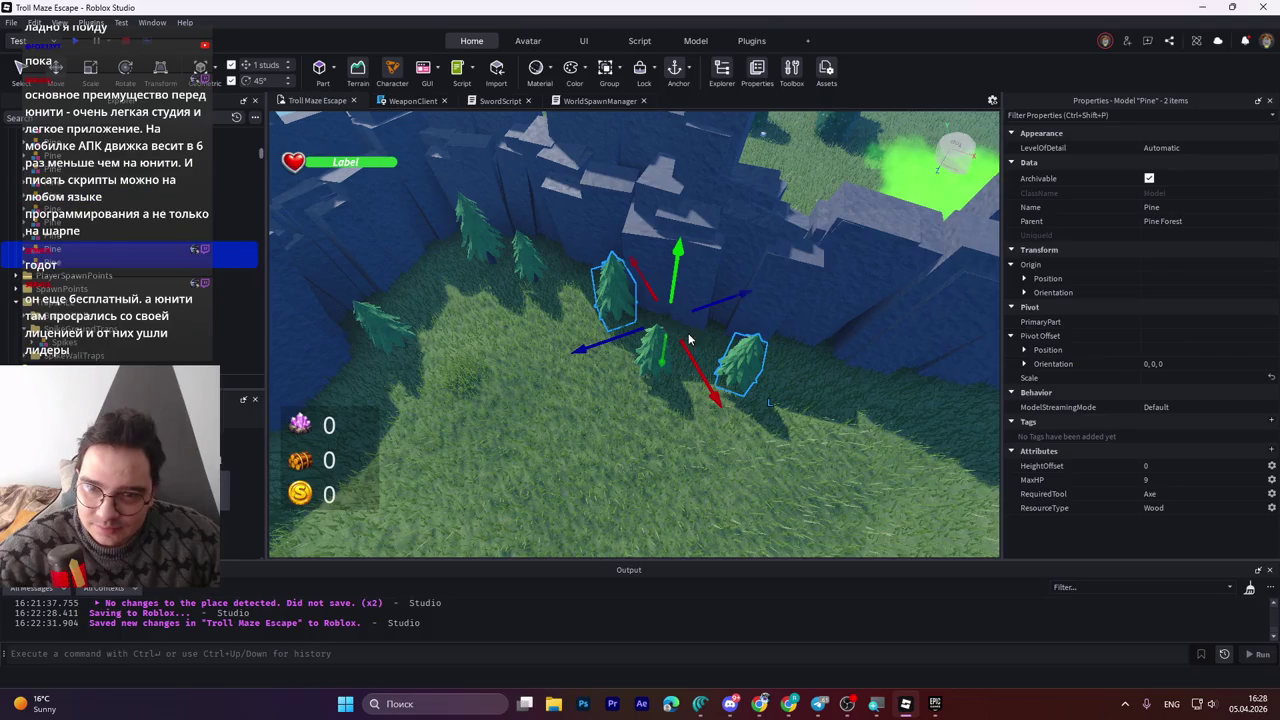
left_click_drag(760, 445, 811, 419)
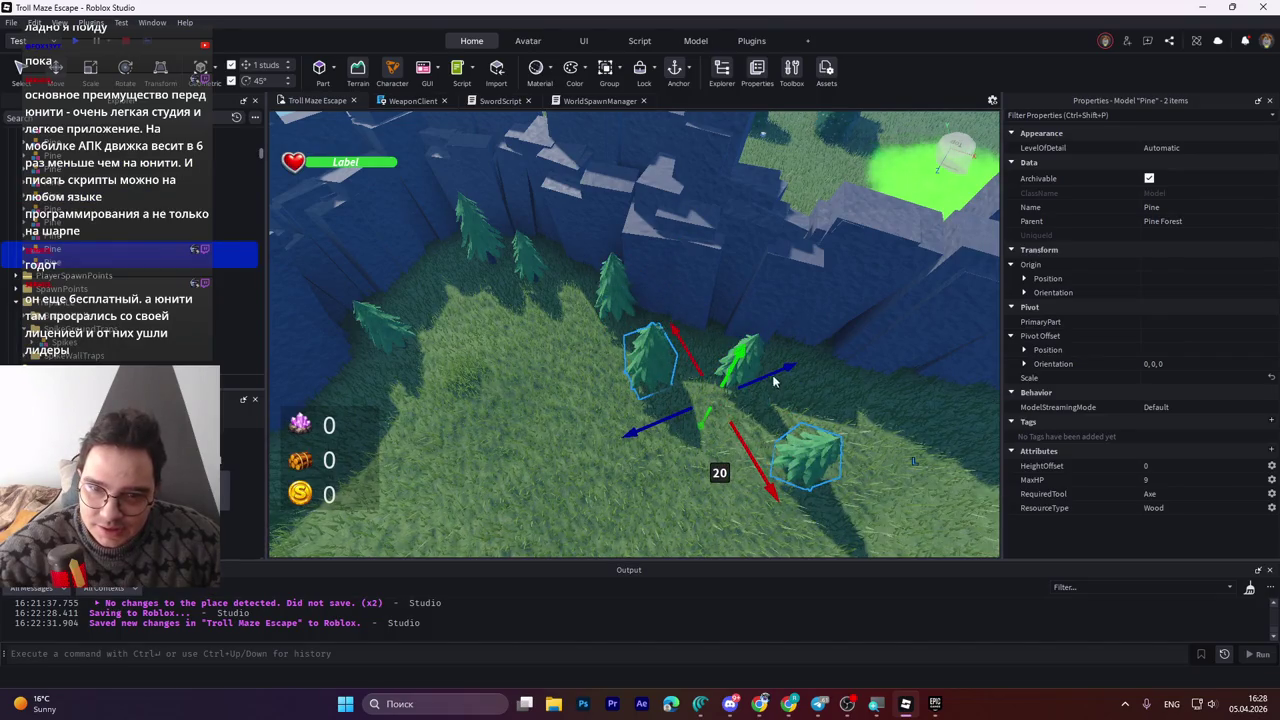
left_click_drag(854, 370, 925, 371)
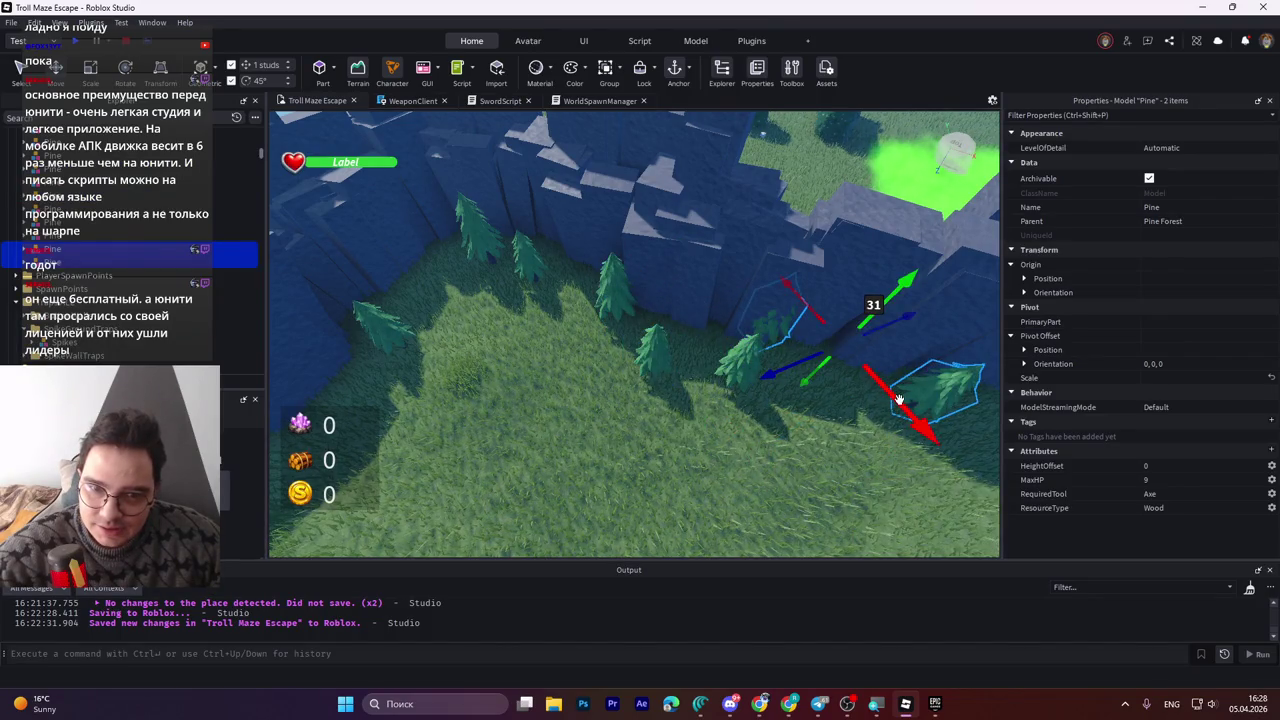
left_click_drag(766, 425, 766, 422)
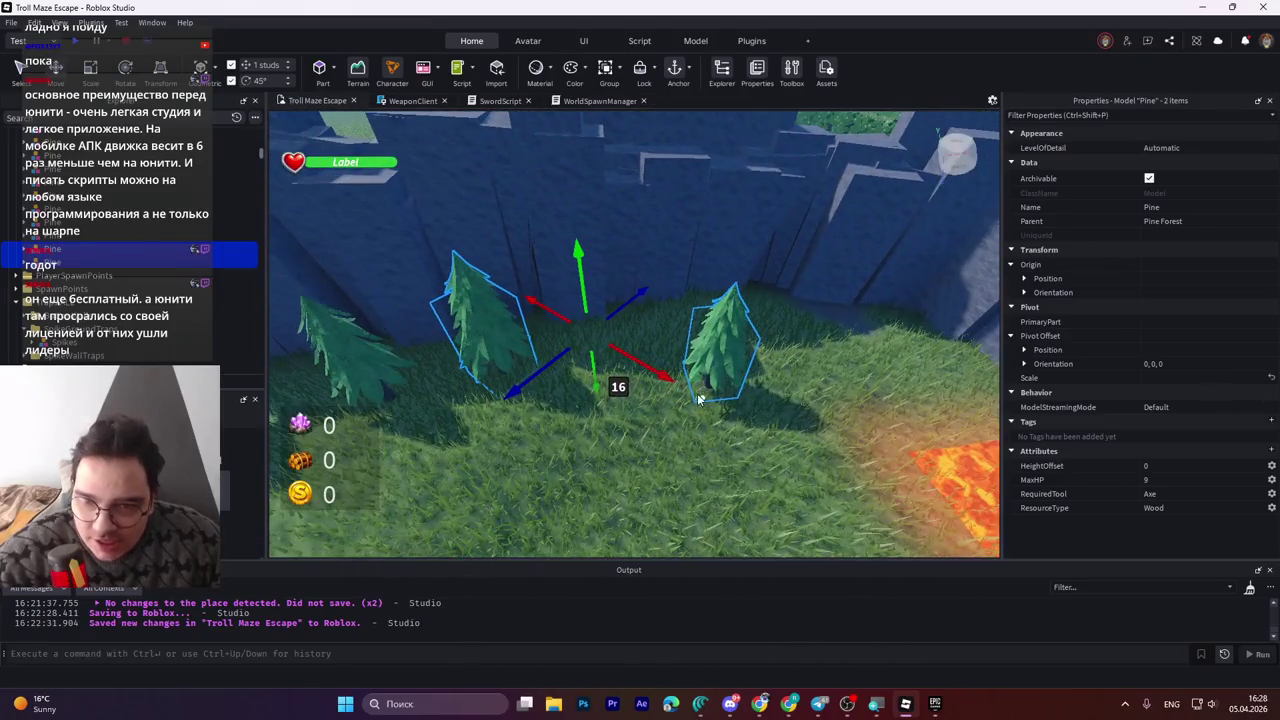
mouse_move(697, 394)
left_mouse_down()
mouse_move(800, 430)
mouse_move(860, 470)
mouse_move(760, 430)
mouse_move(517, 371)
mouse_move(737, 429)
mouse_move(658, 408)
left_mouse_up()
Move both pines along the blue axis and raise them slightly.
scroll(658, 408, "up", 1)
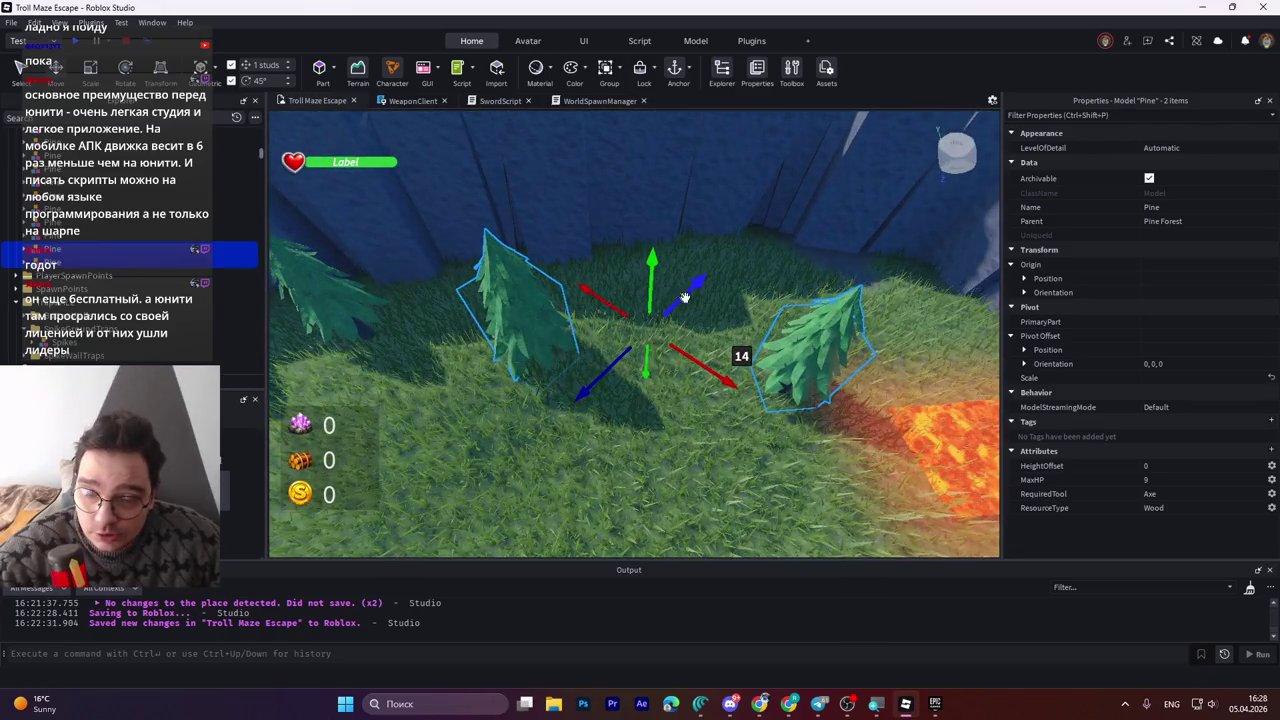
mouse_move(684, 298)
left_mouse_down()
mouse_move(686, 274)
mouse_move(734, 278)
left_mouse_up()
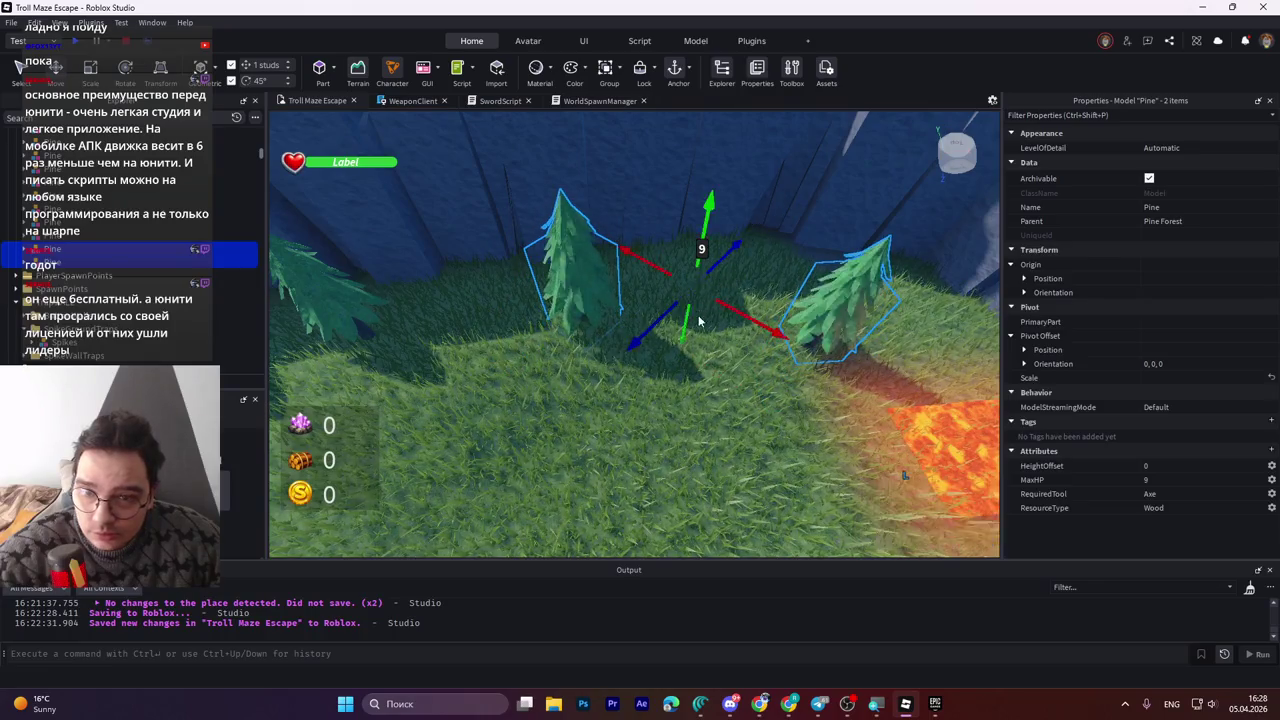
right_click(698, 321)
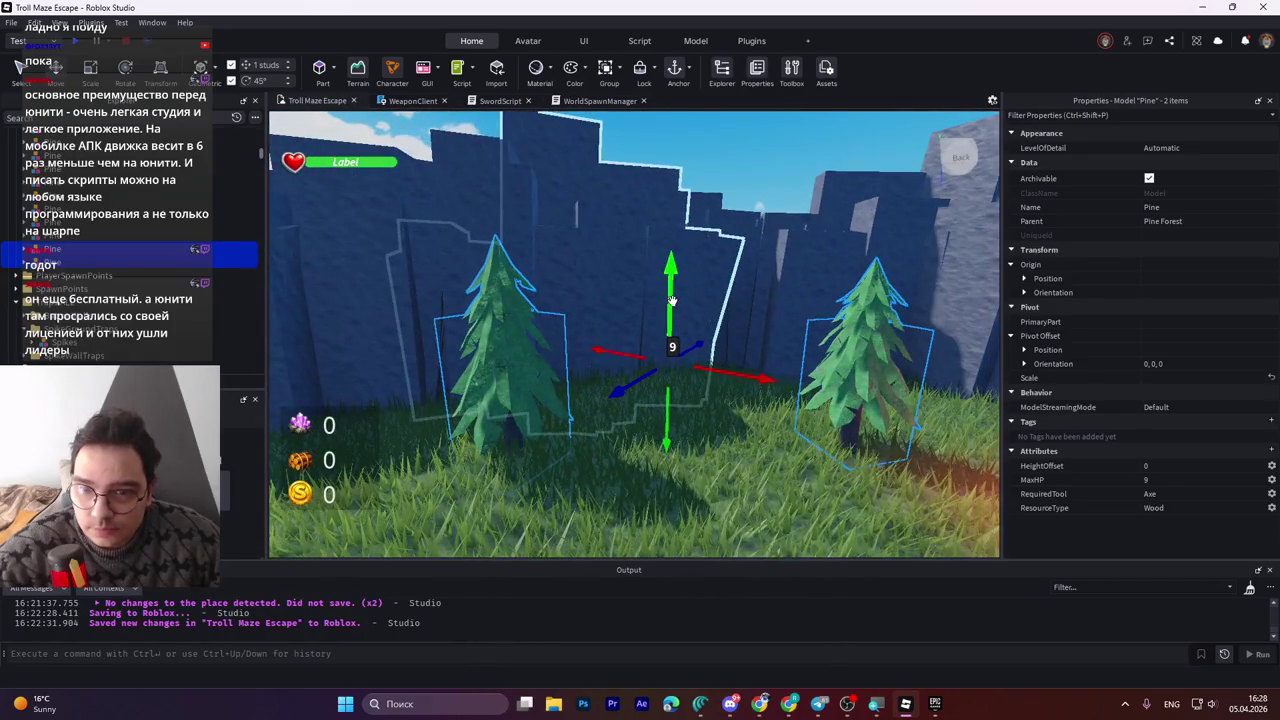
left_click_drag(672, 300, 680, 300)
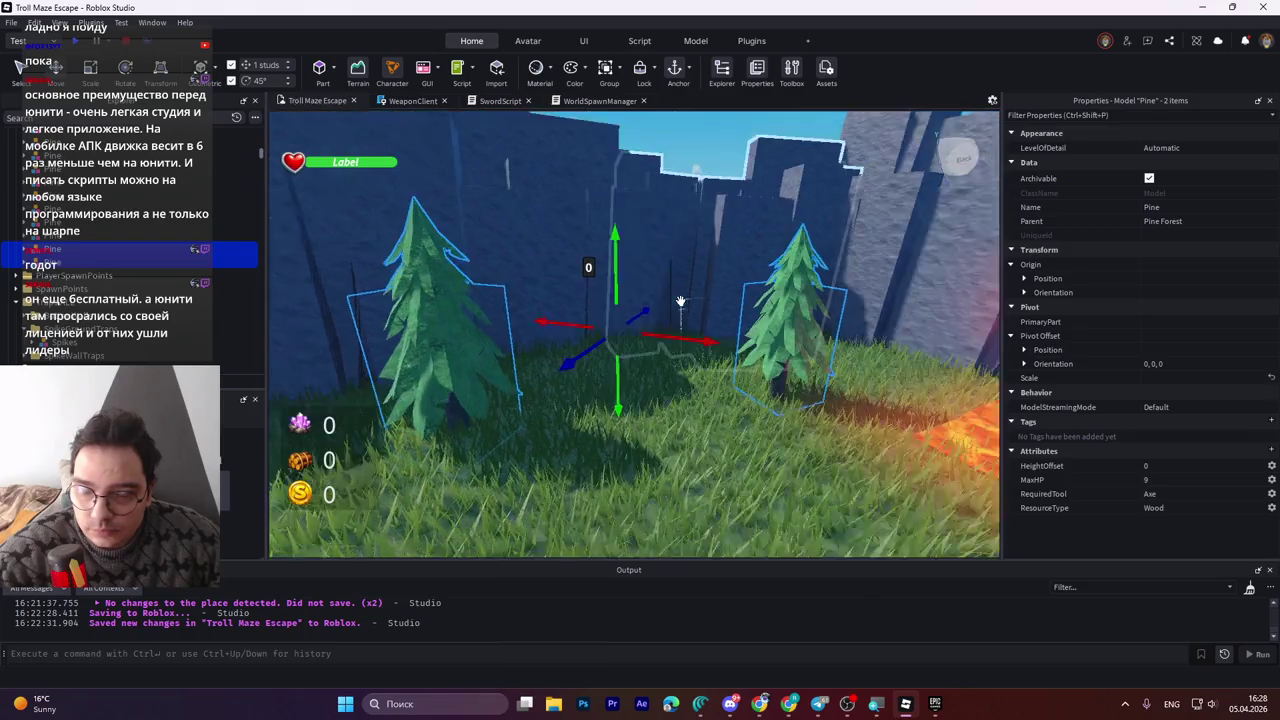
right_click(680, 300)
right_click(680, 300)
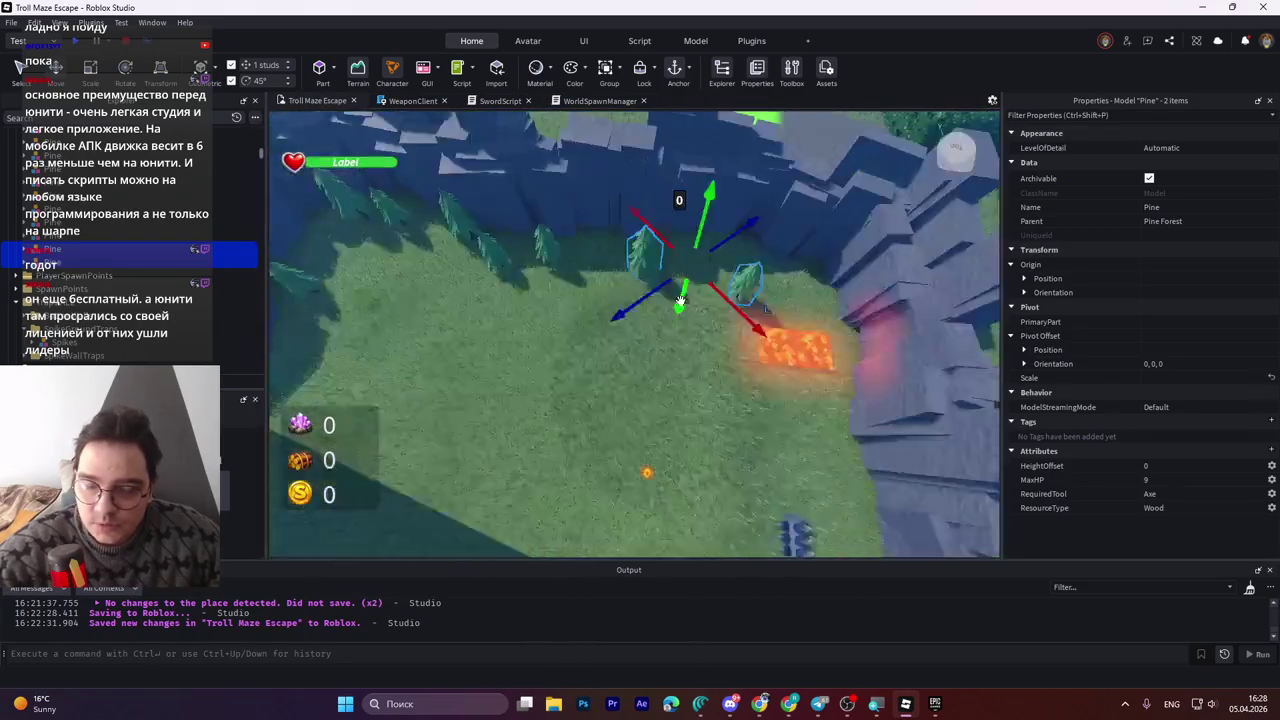
left_click(771, 311)
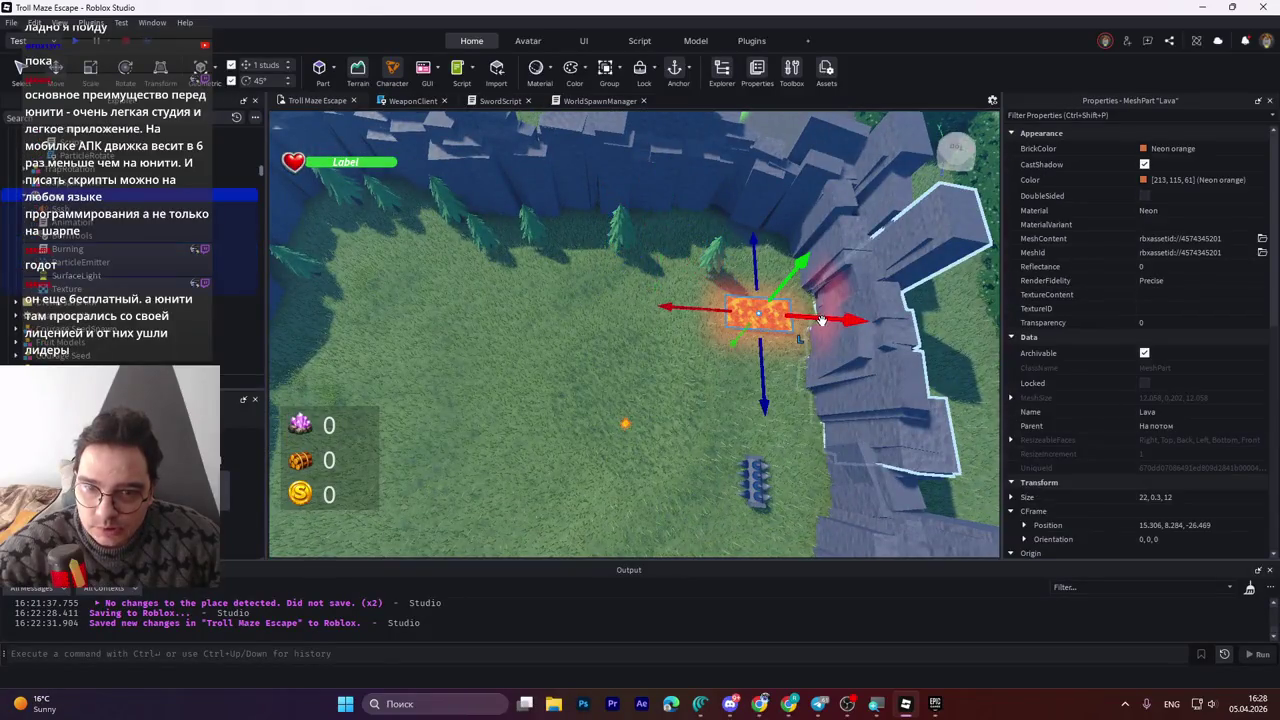
Drag the Lava block along X and Z to sit next to the stone wall.
left_click_drag(689, 309, 607, 307)
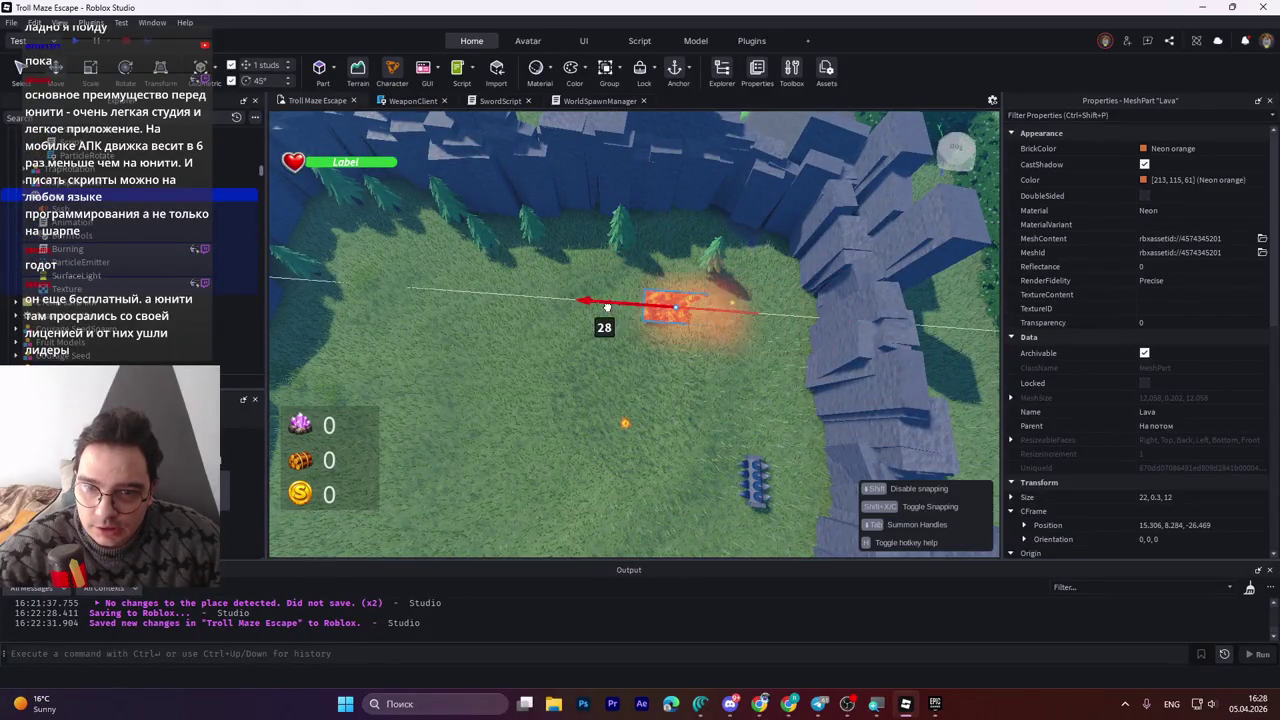
left_click_drag(667, 380, 660, 455)
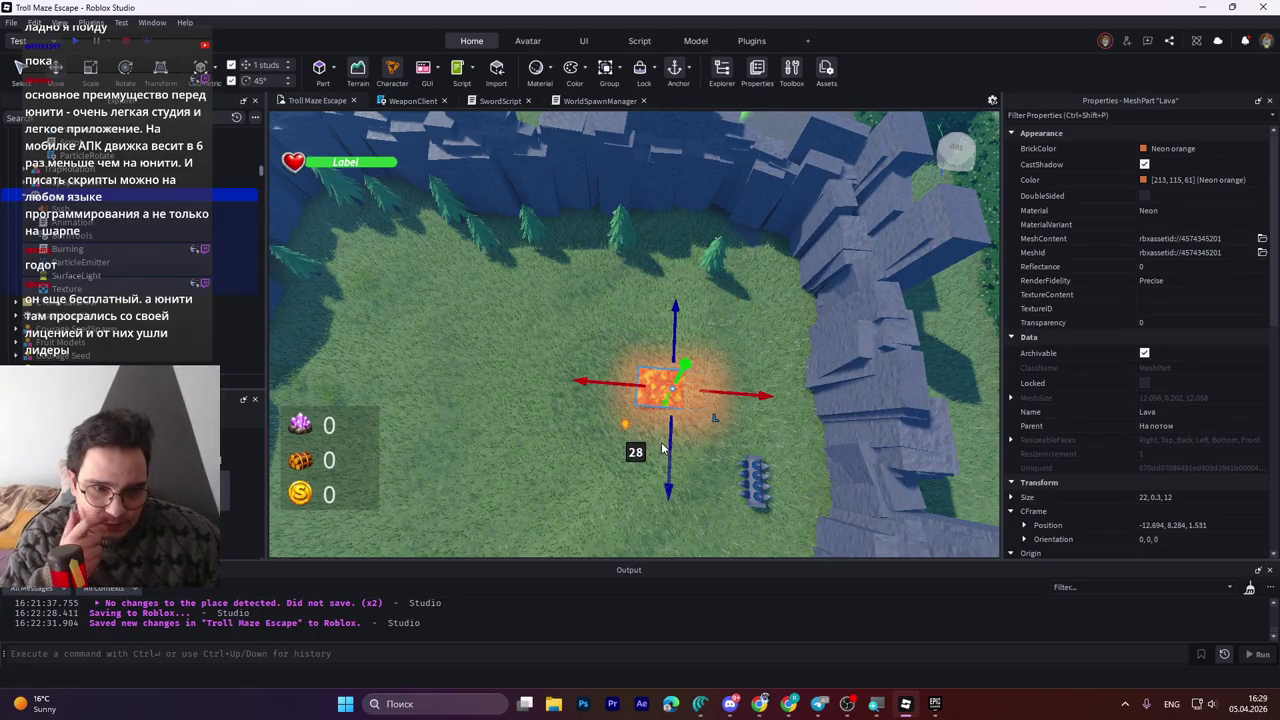
left_click_drag(579, 381, 593, 183)
left_click_drag(579, 280, 677, 292)
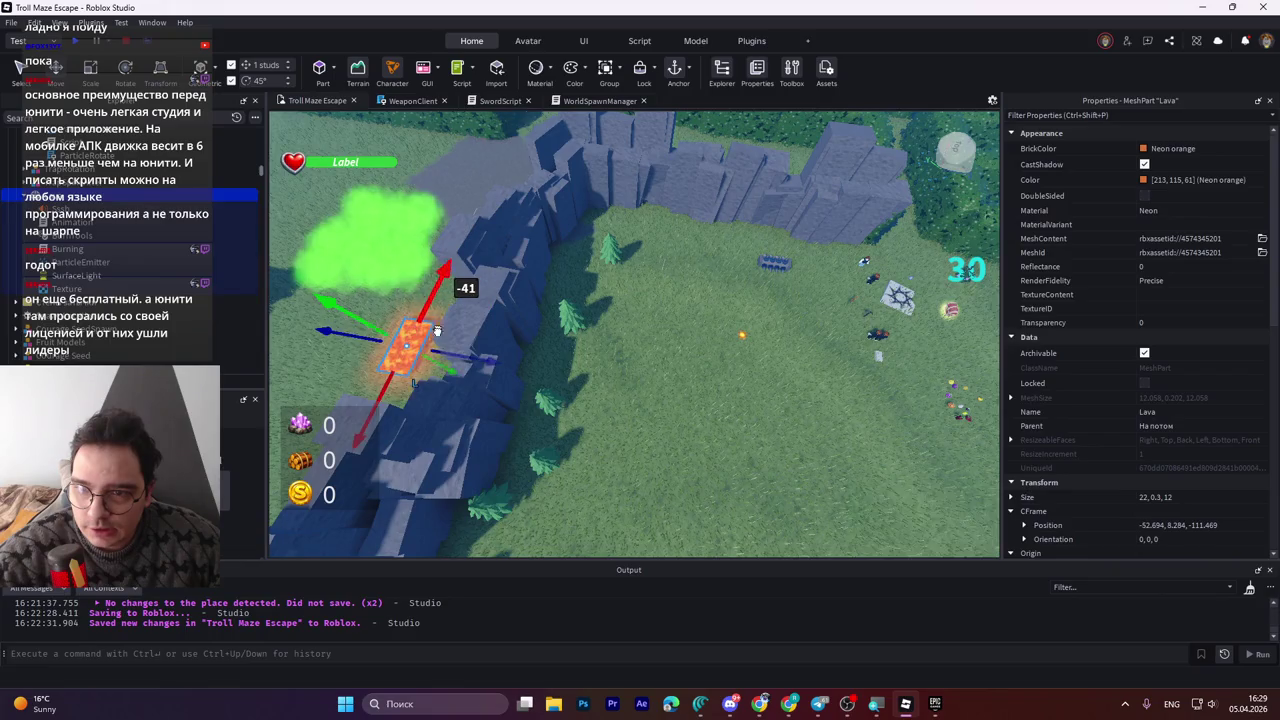
mouse_move(447, 358)
left_mouse_down()
mouse_move(700, 250)
mouse_move(650, 355)
mouse_move(560, 330)
mouse_move(490, 265)
mouse_move(583, 316)
left_mouse_up()
Fly the view low over the grass toward the stone walls and select a pine.
key("w")
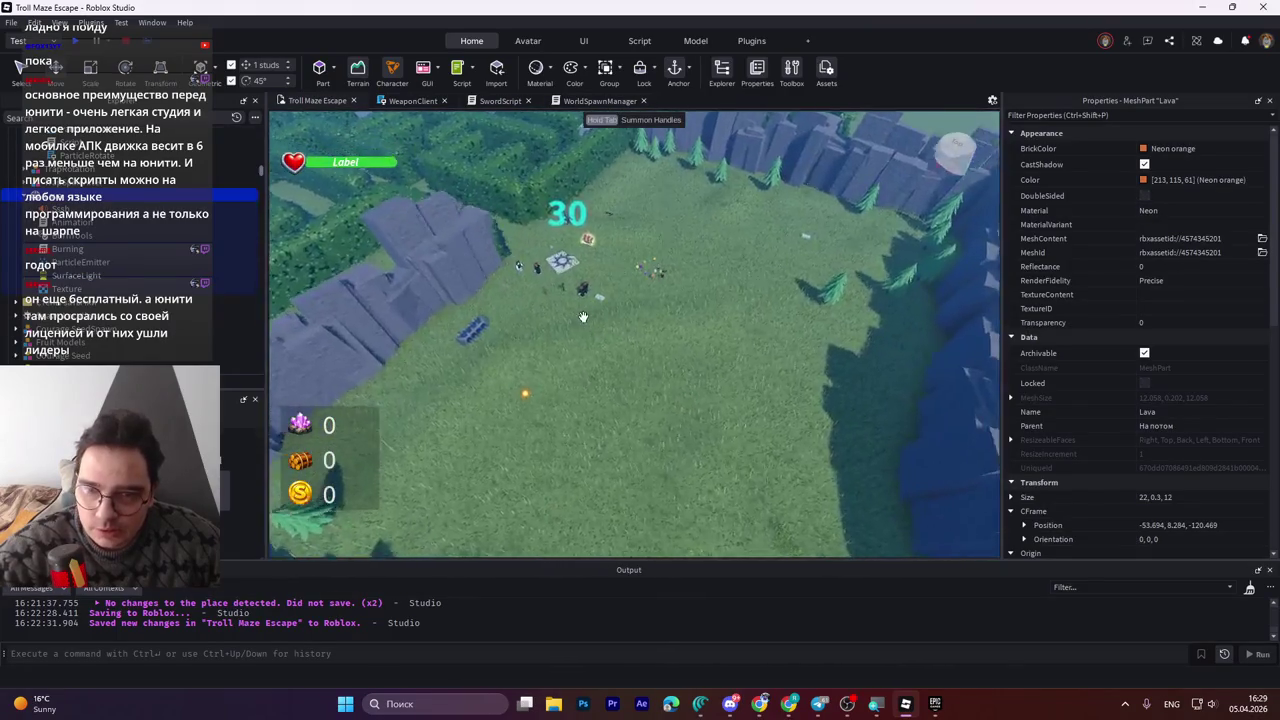
key("w")
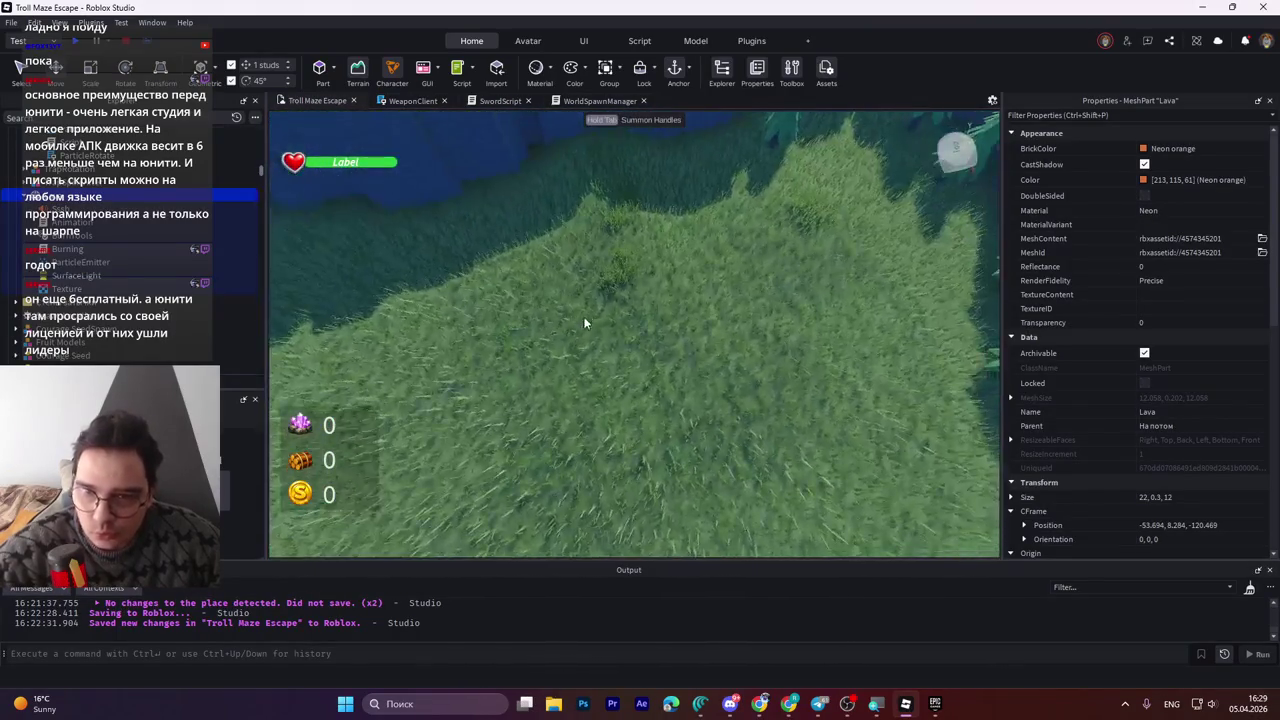
key("w")
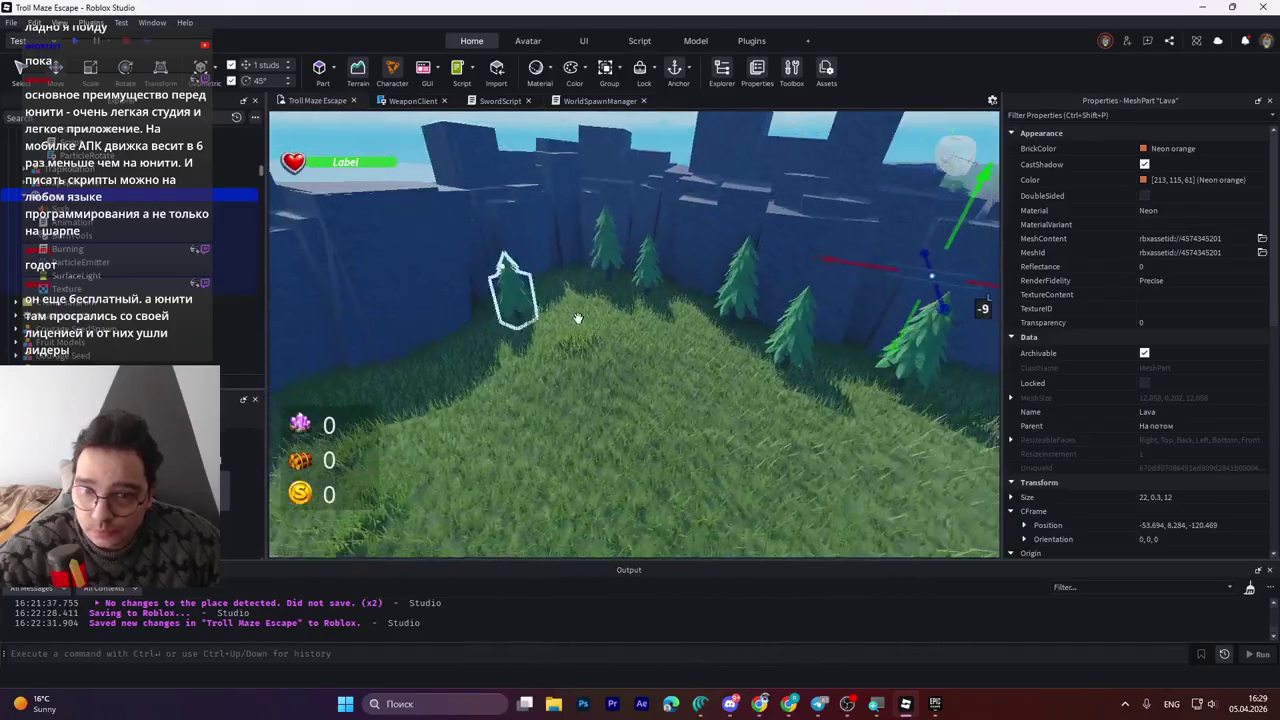
key("w")
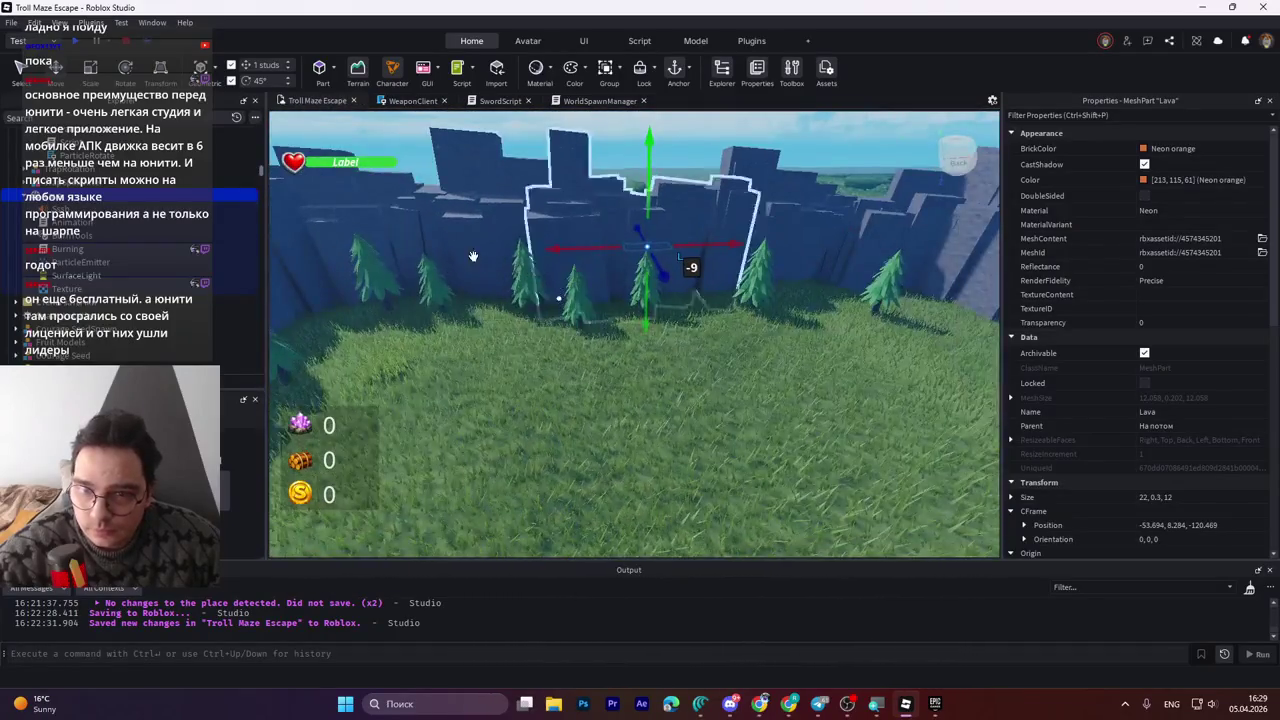
left_click(380, 275)
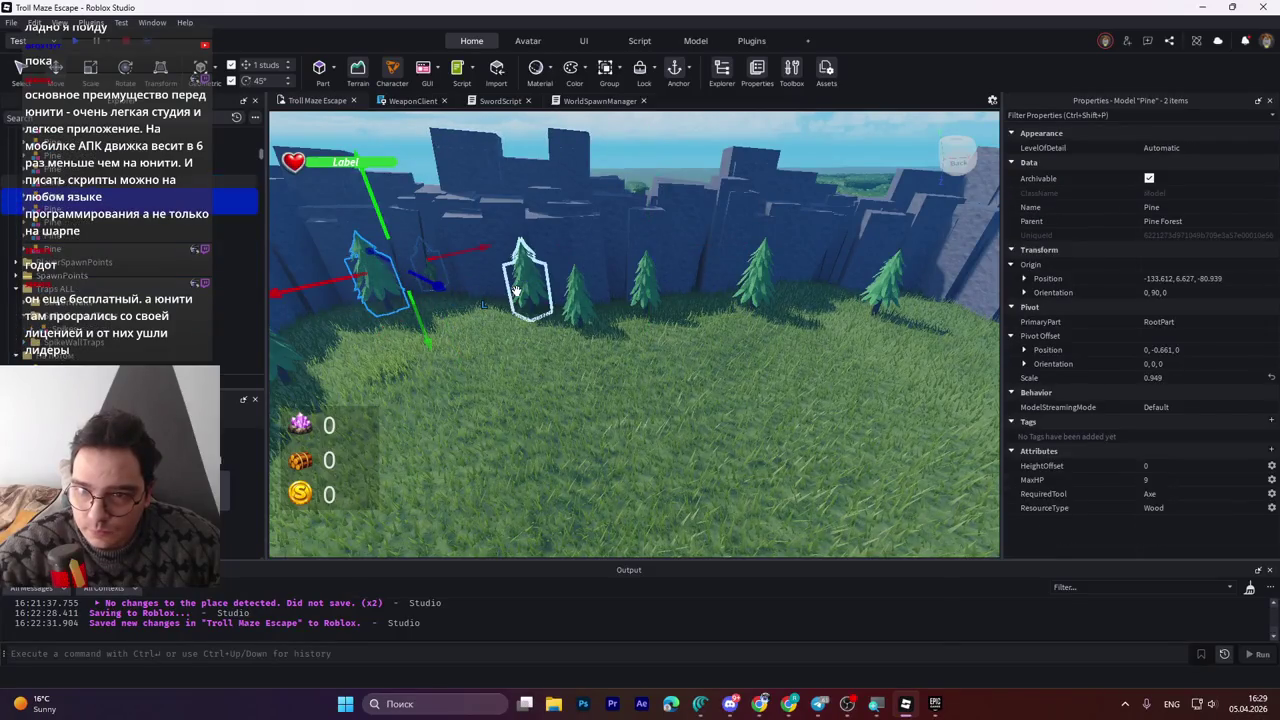
Slide the five selected pines sideways across the grass.
left_click(578, 313)
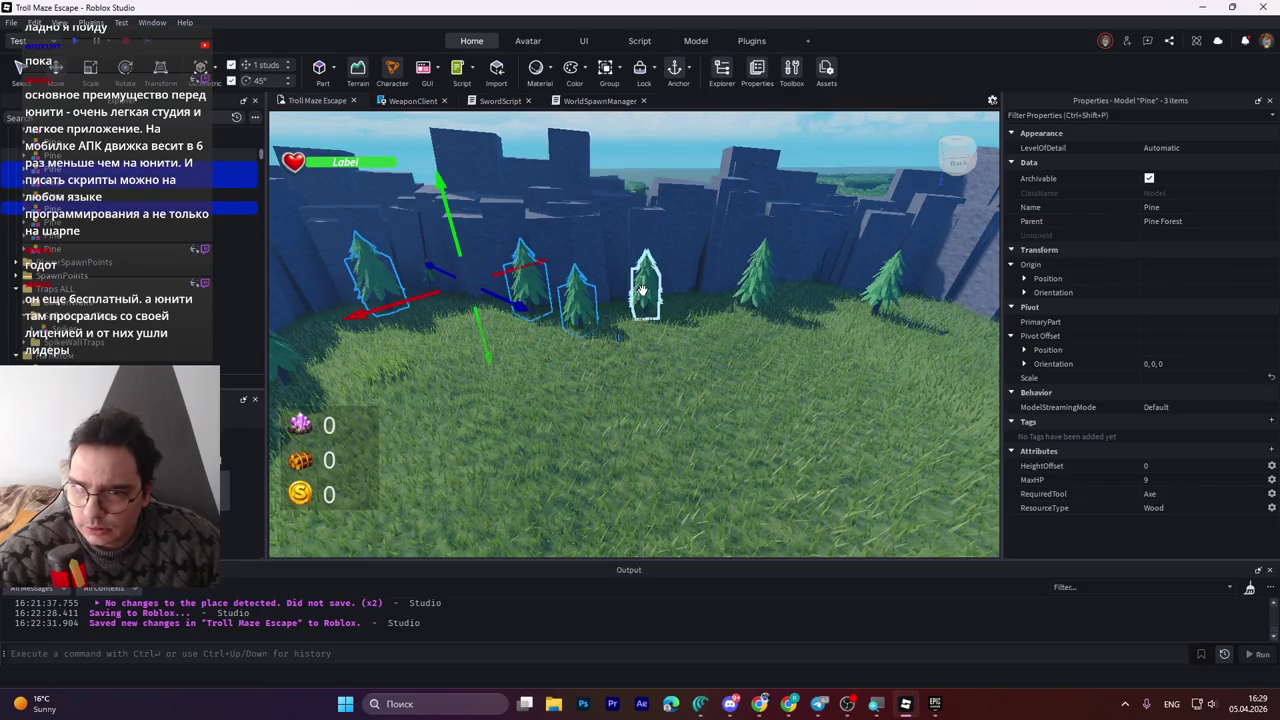
key("w")
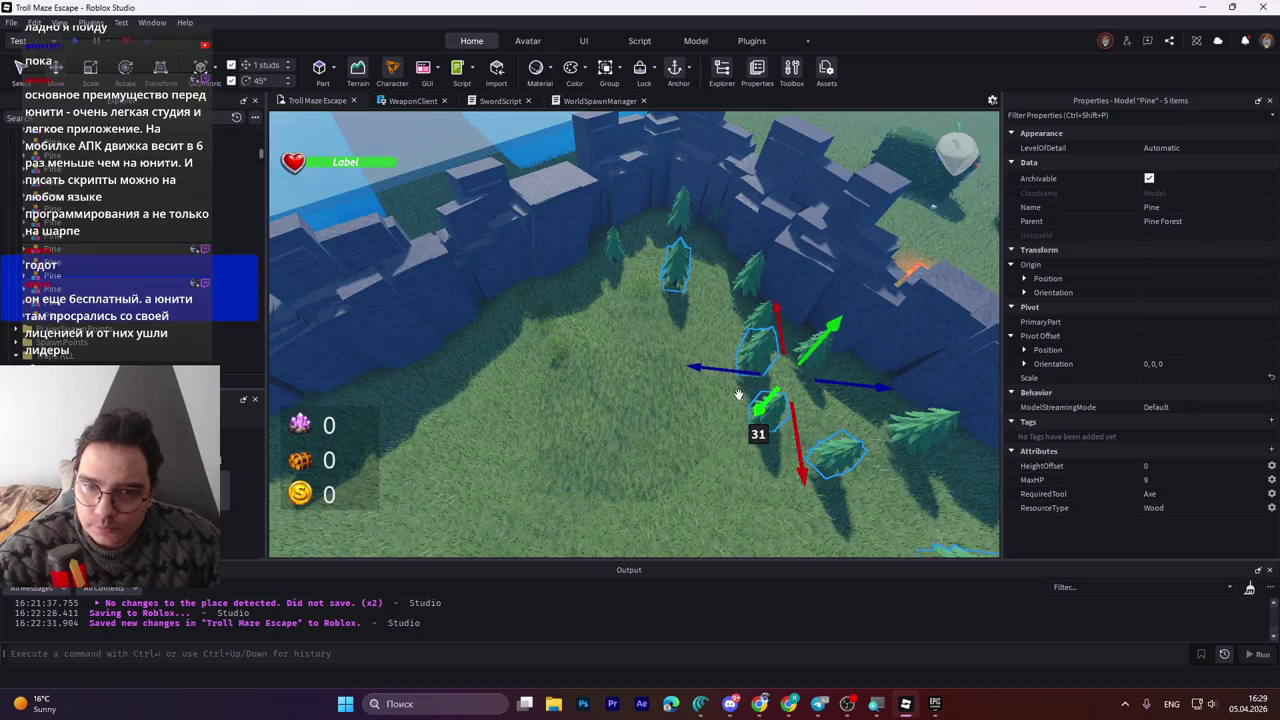
left_click_drag(720, 371, 486, 366)
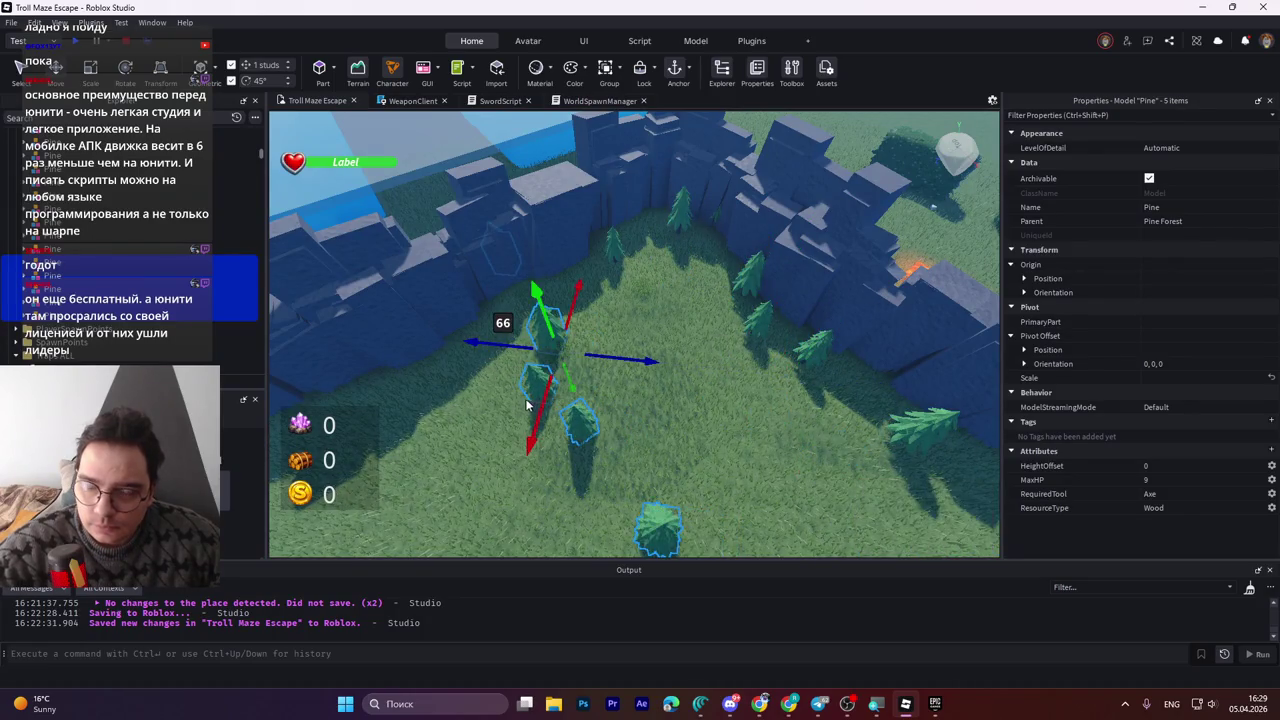
key("e")
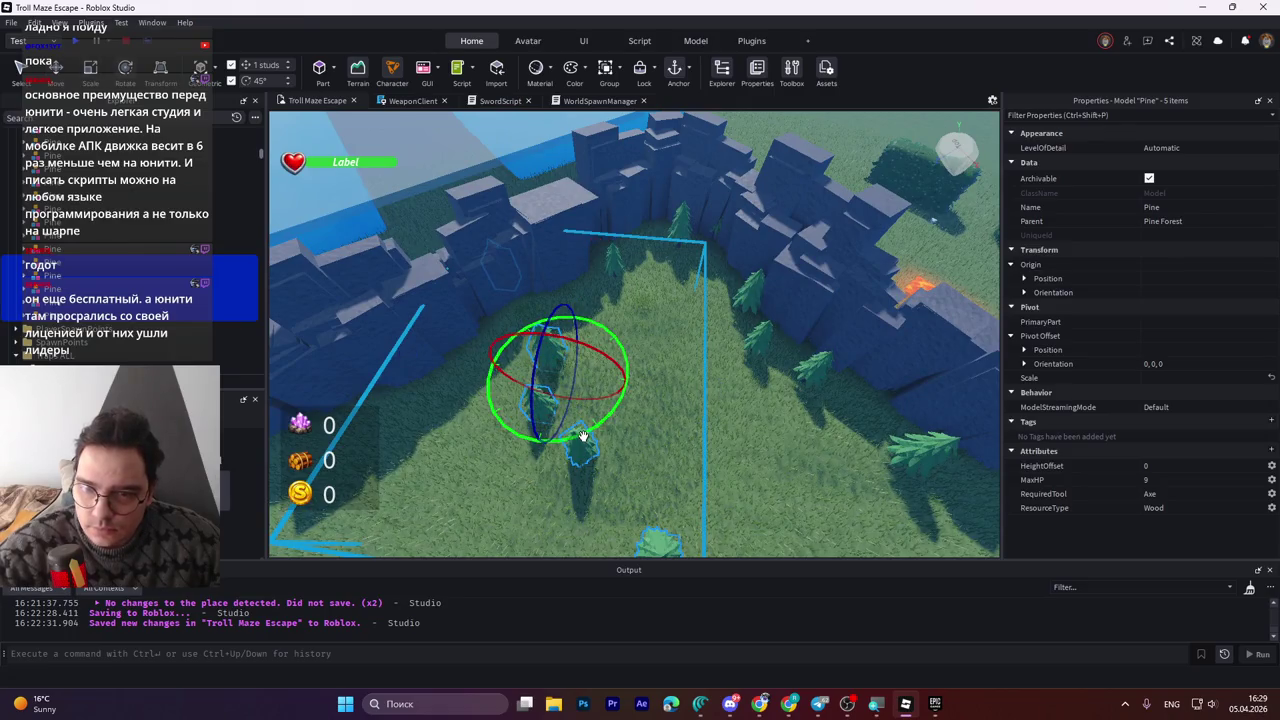
Turn the five-pine group 135° and shift it further up-left.
mouse_move(583, 436)
left_mouse_down()
mouse_move(600, 434)
mouse_move(740, 283)
mouse_move(712, 316)
left_mouse_up()
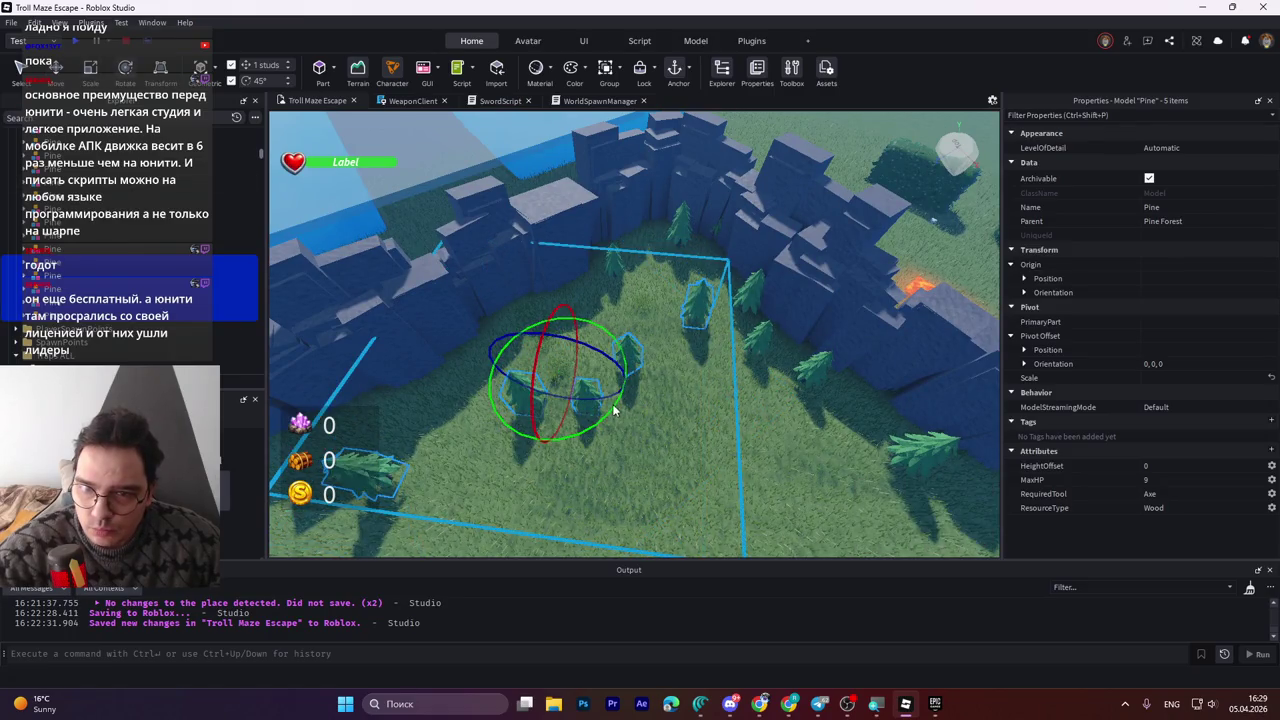
mouse_move(609, 405)
left_mouse_down()
mouse_move(571, 449)
mouse_move(248, 464)
left_mouse_up()
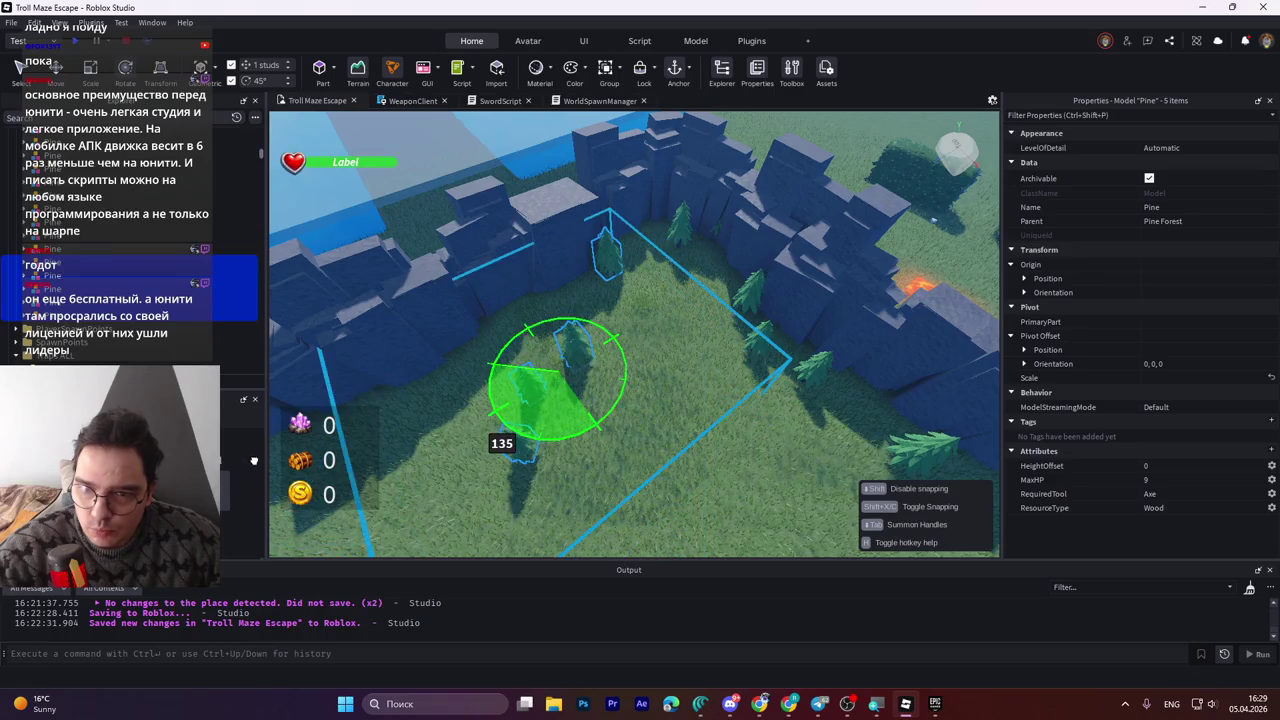
left_click_drag(231, 335, 231, 335)
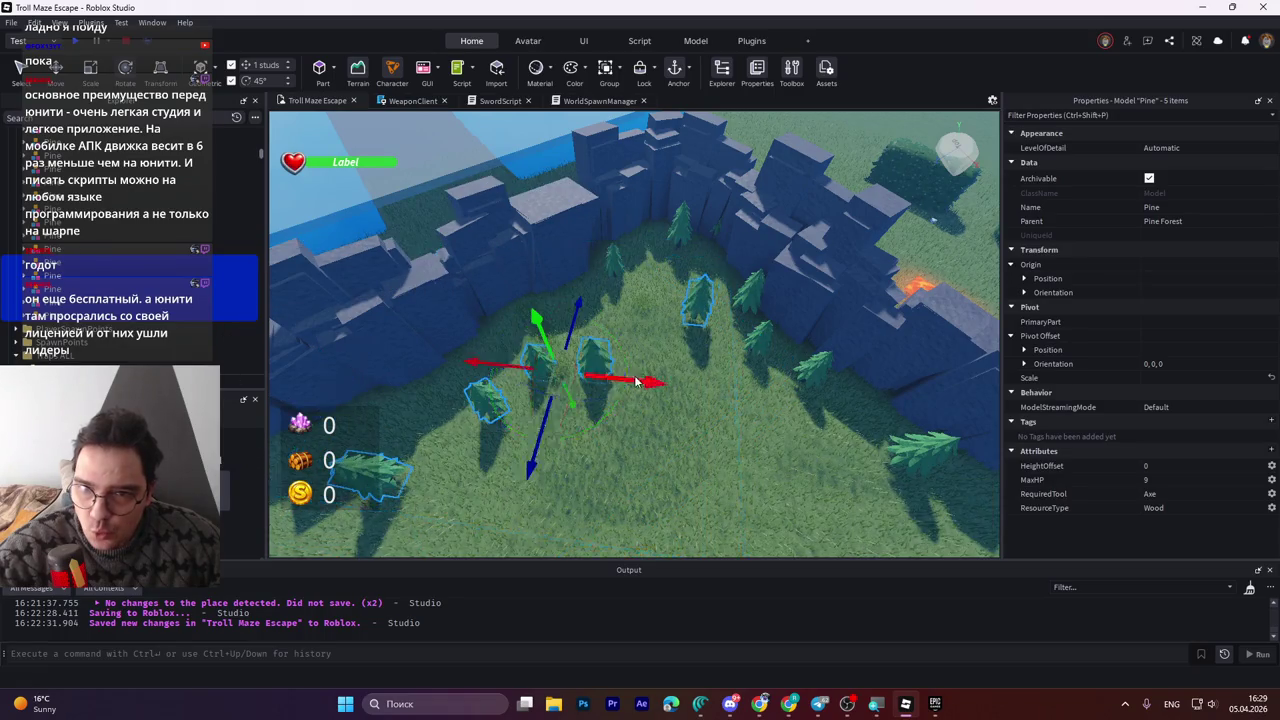
scroll(640, 380, "up", 3)
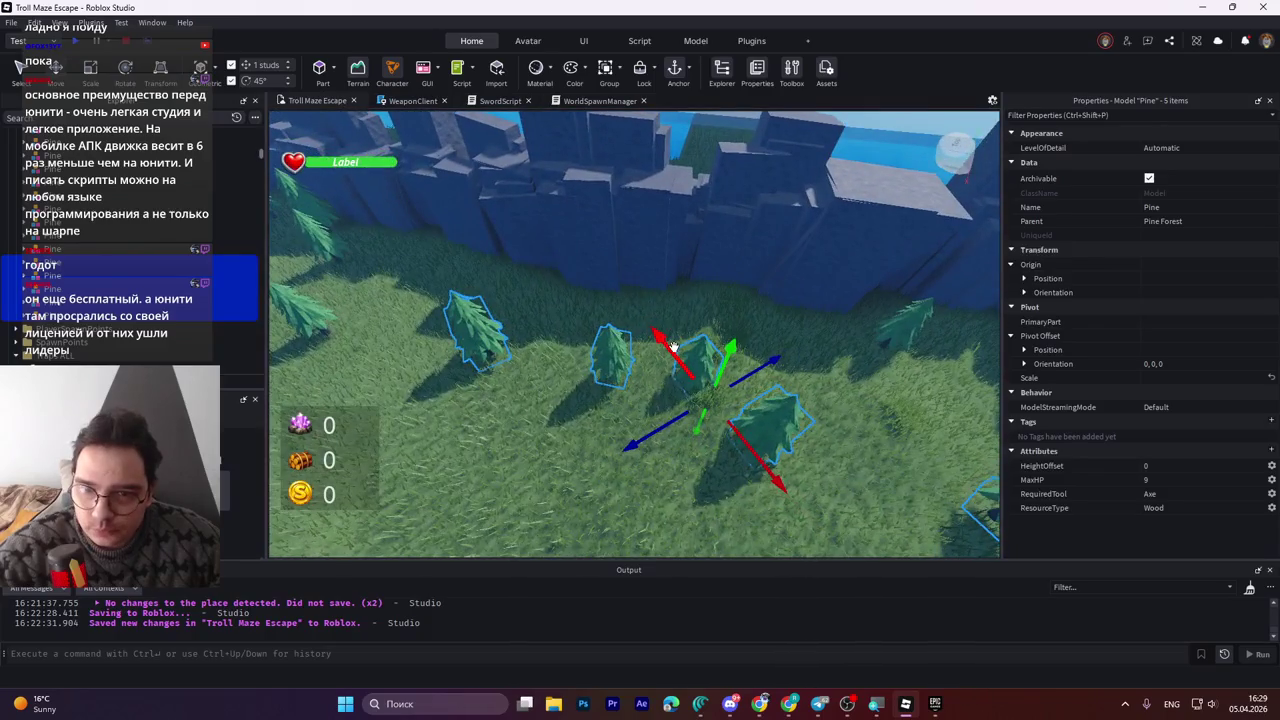
mouse_move(673, 345)
left_mouse_down()
mouse_move(646, 354)
mouse_move(600, 290)
mouse_move(665, 348)
left_mouse_up()
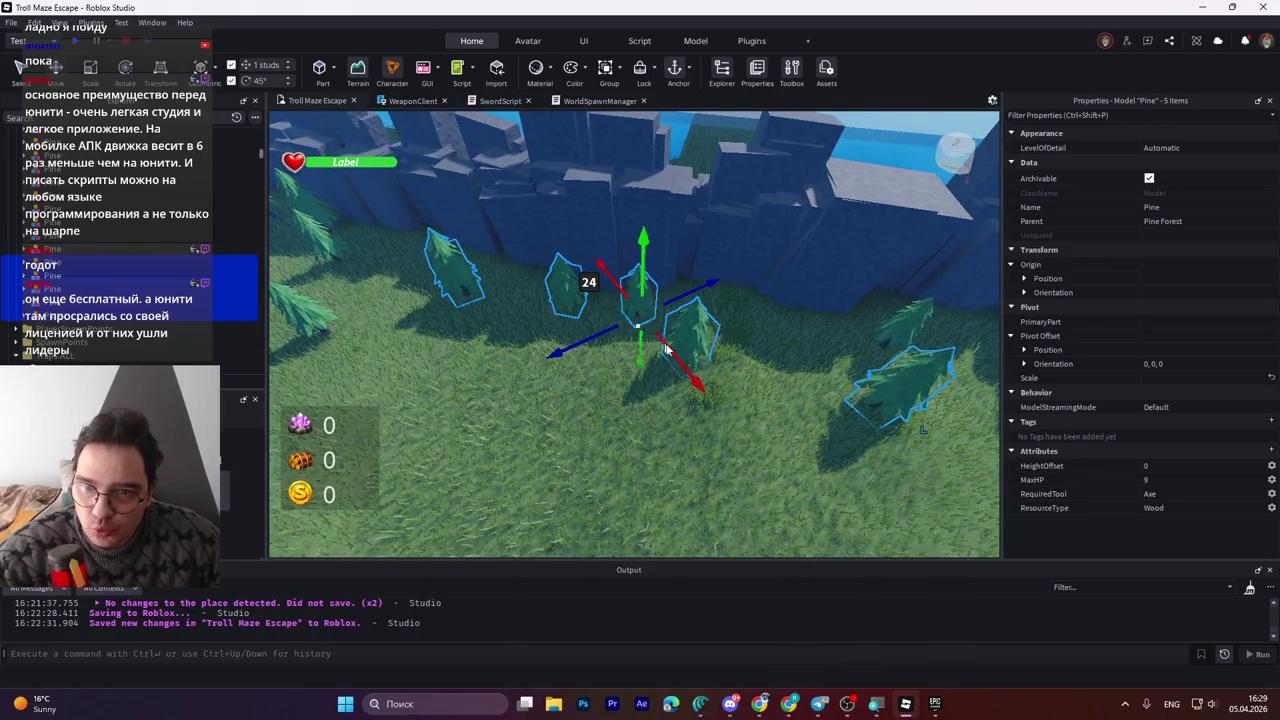
left_click(900, 390)
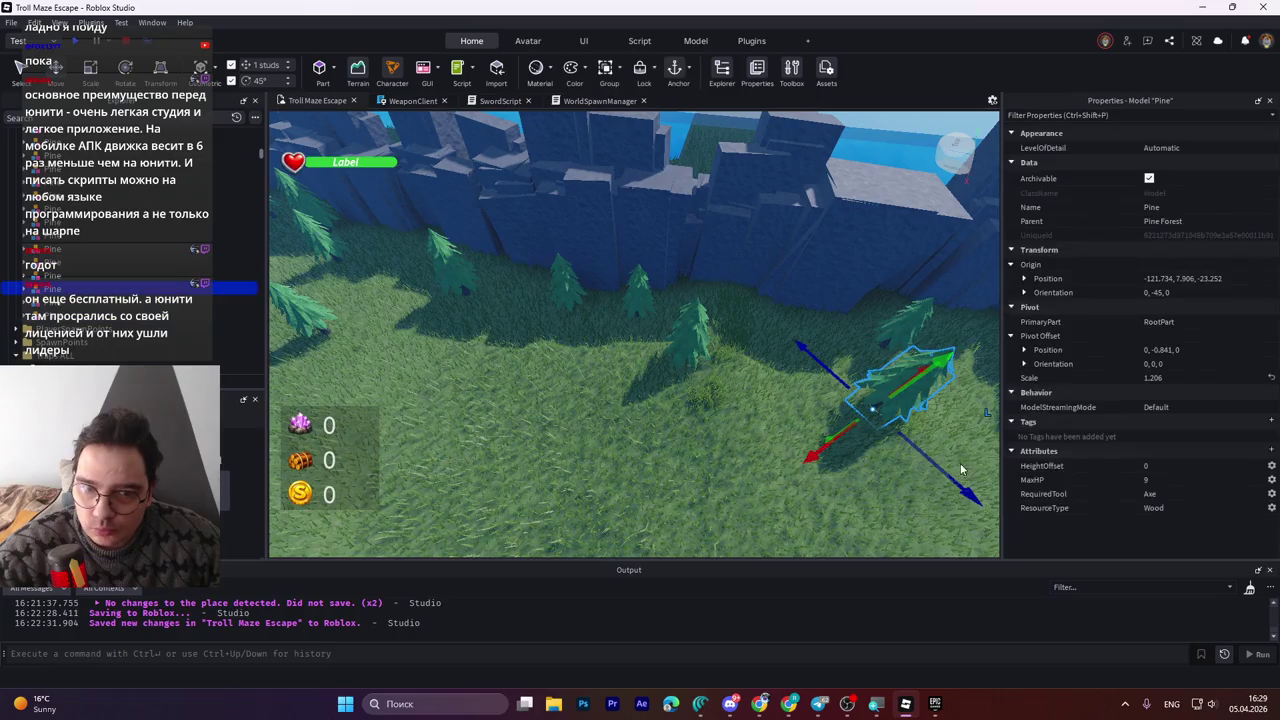
mouse_move(949, 478)
left_mouse_down()
mouse_move(866, 460)
mouse_move(836, 368)
left_mouse_up()
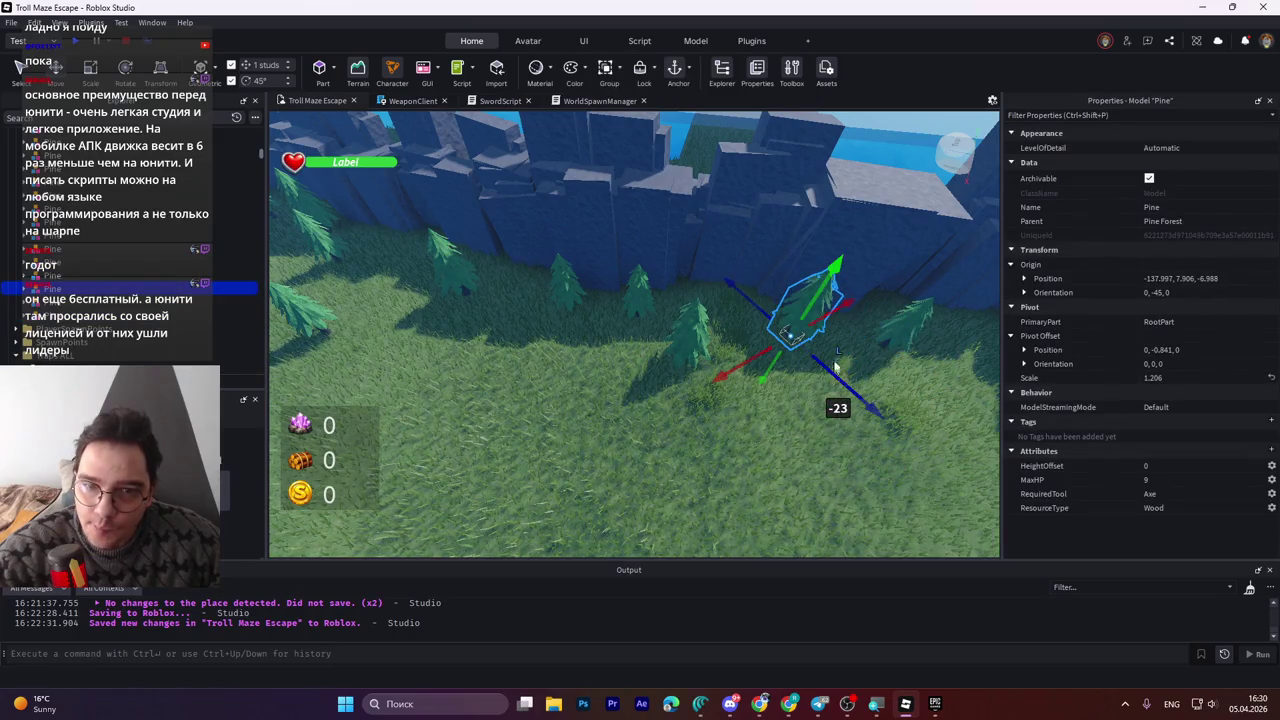
mouse_move(835, 308)
left_mouse_down()
mouse_move(810, 326)
mouse_move(822, 325)
left_mouse_up()
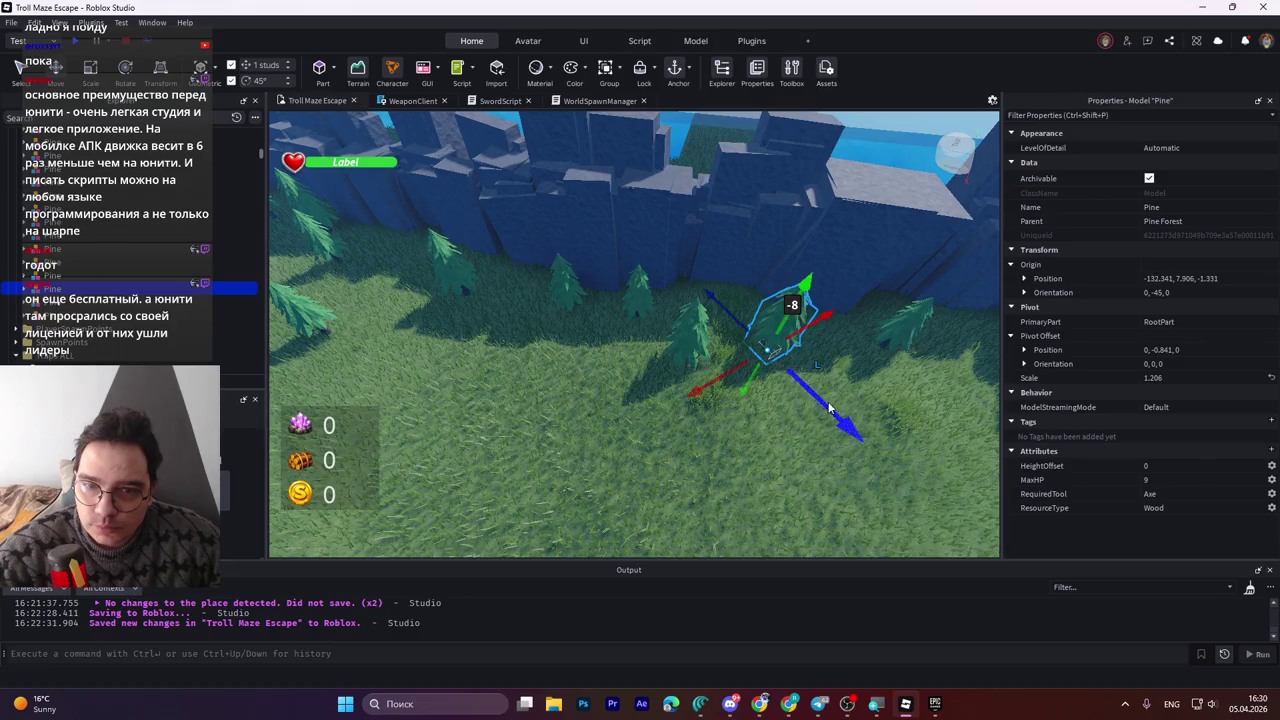
left_click(839, 405)
key("w")
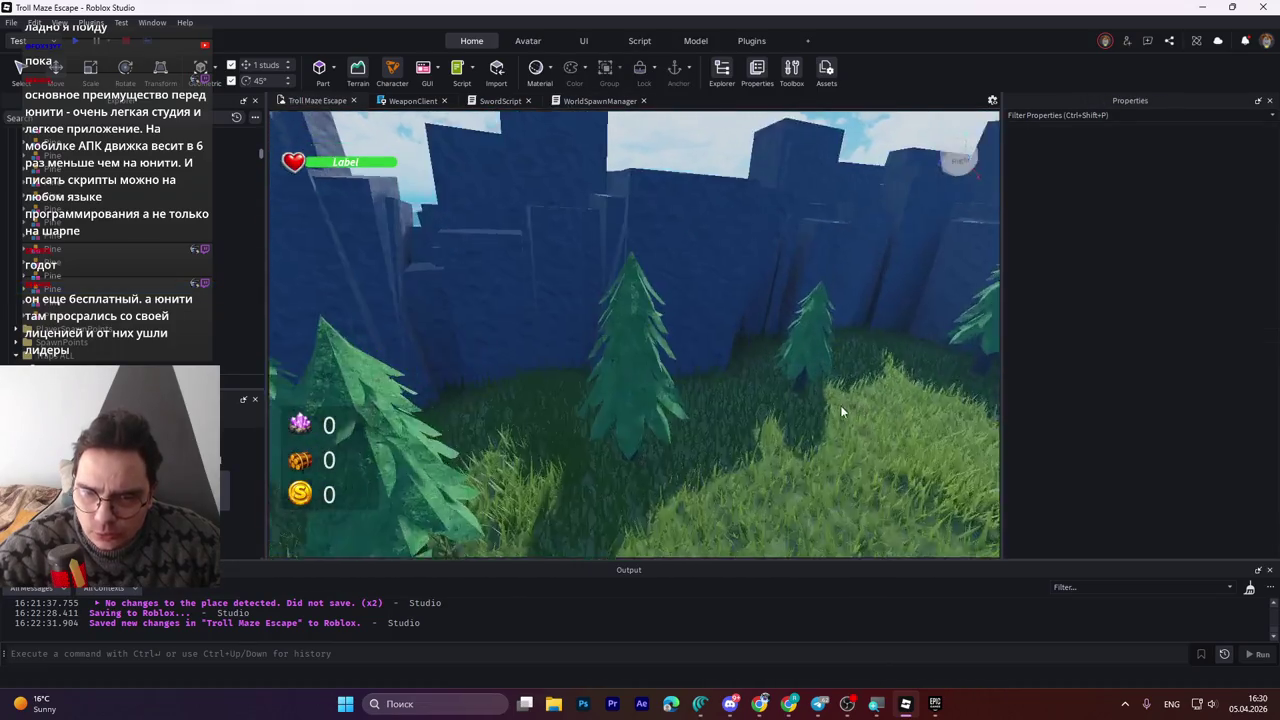
key("w")
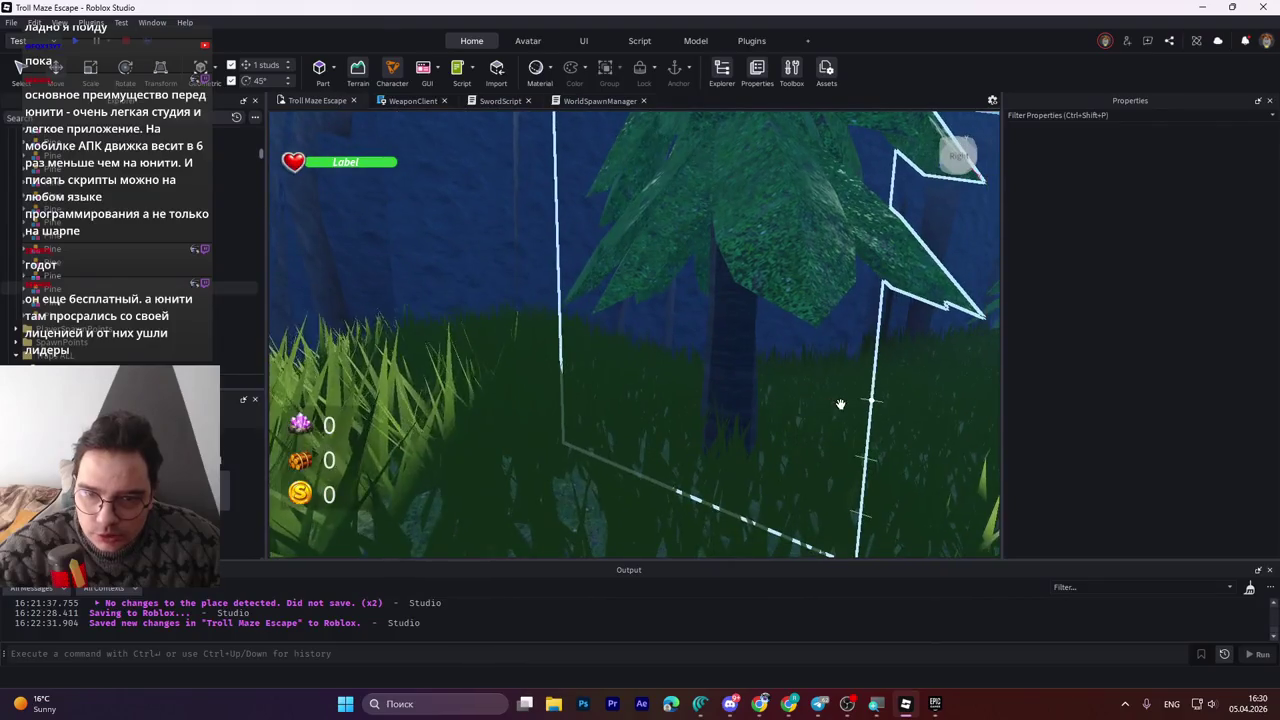
left_click(741, 383)
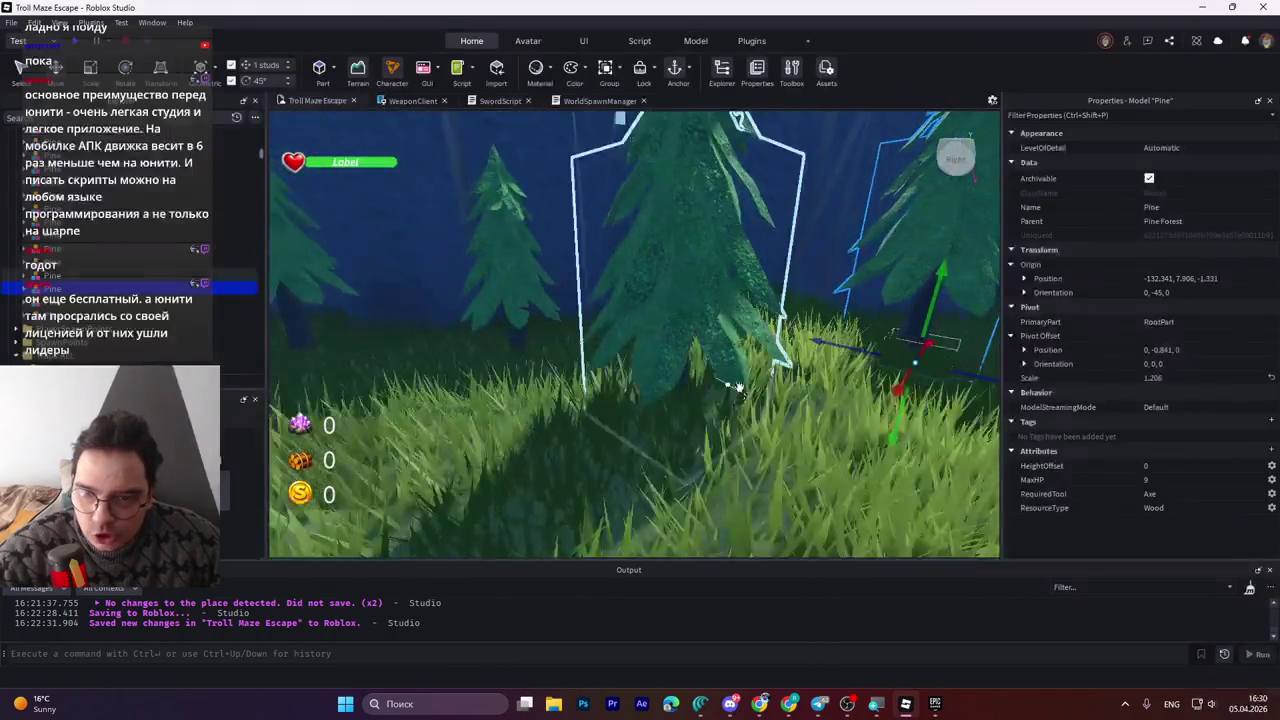
key("w")
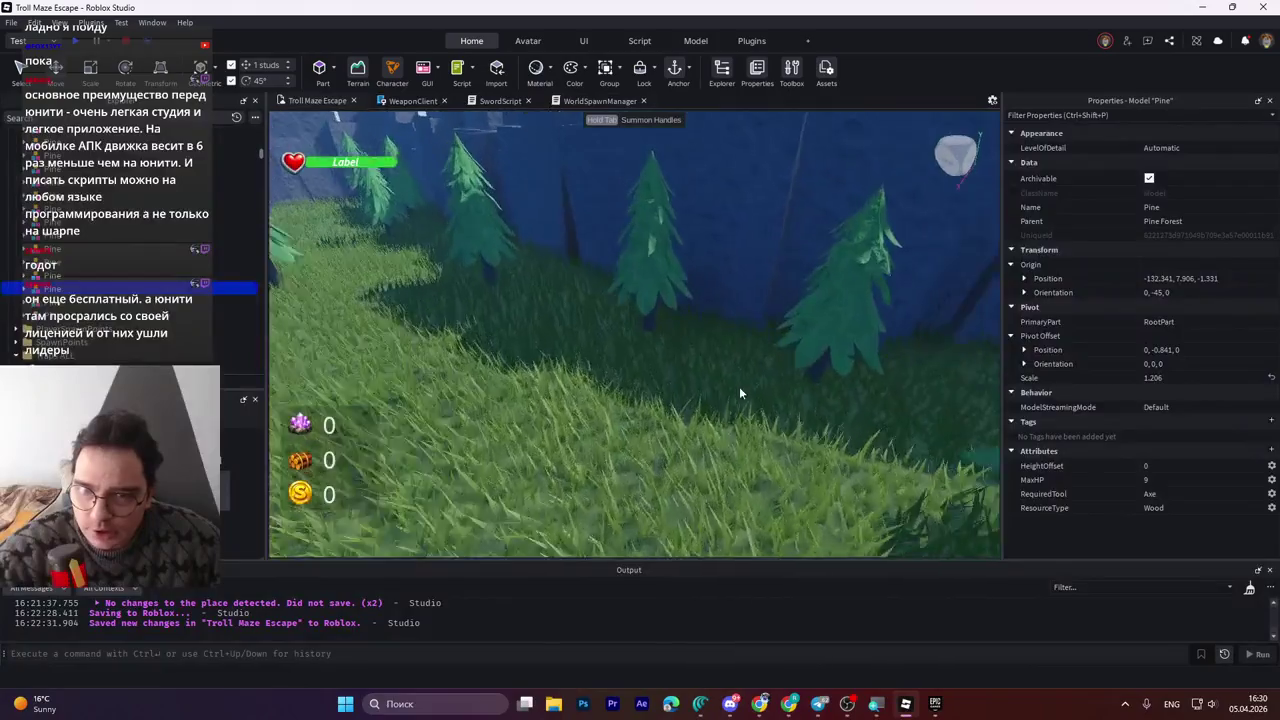
key("s")
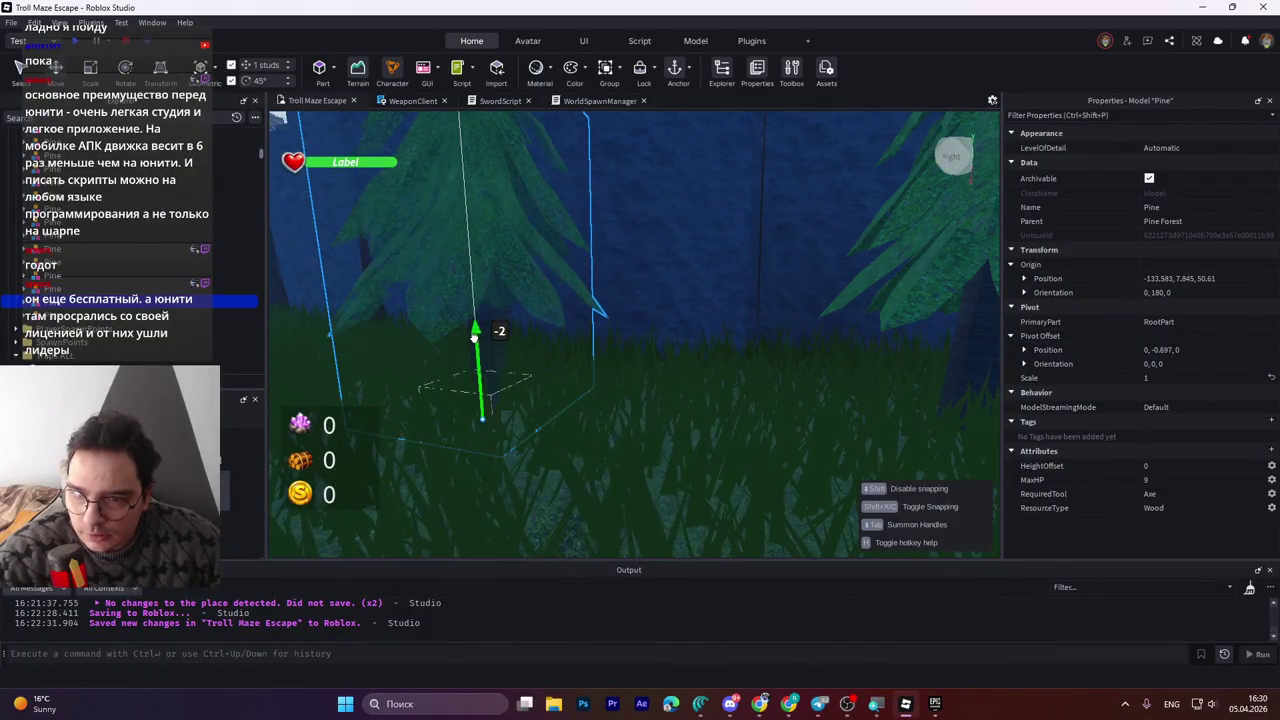
left_click_drag(475, 338, 485, 331)
key("d")
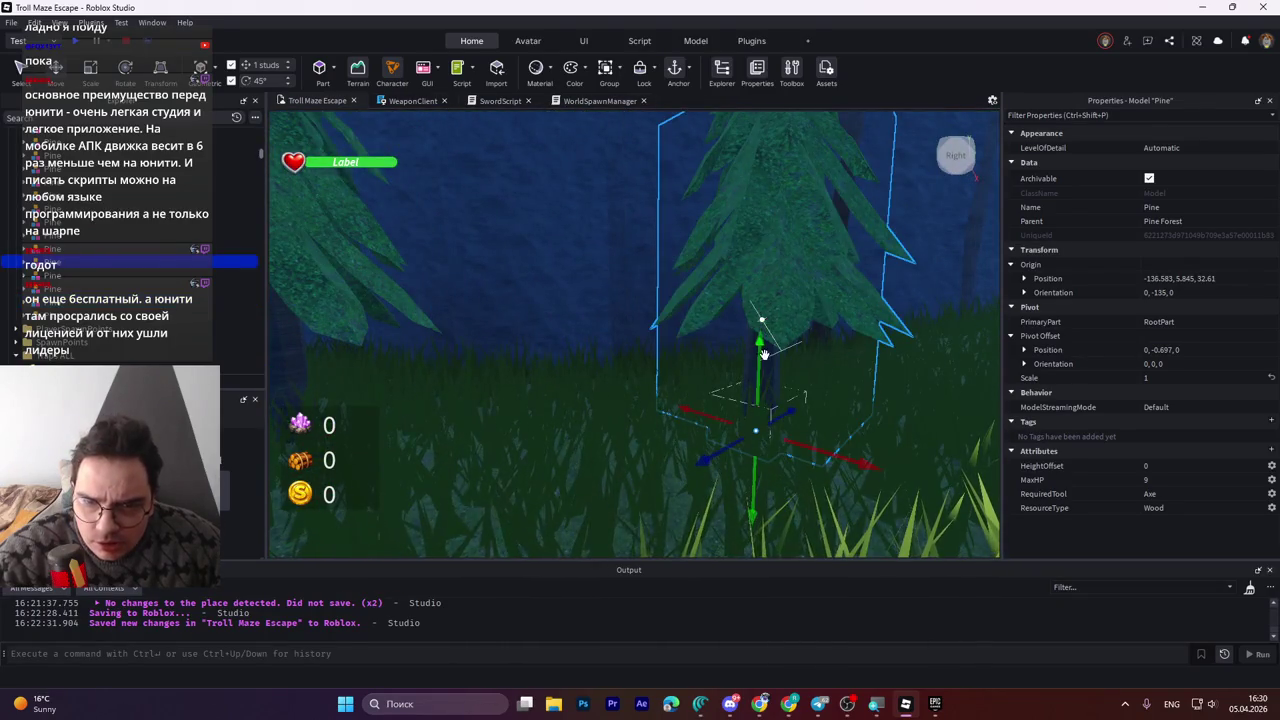
key("s")
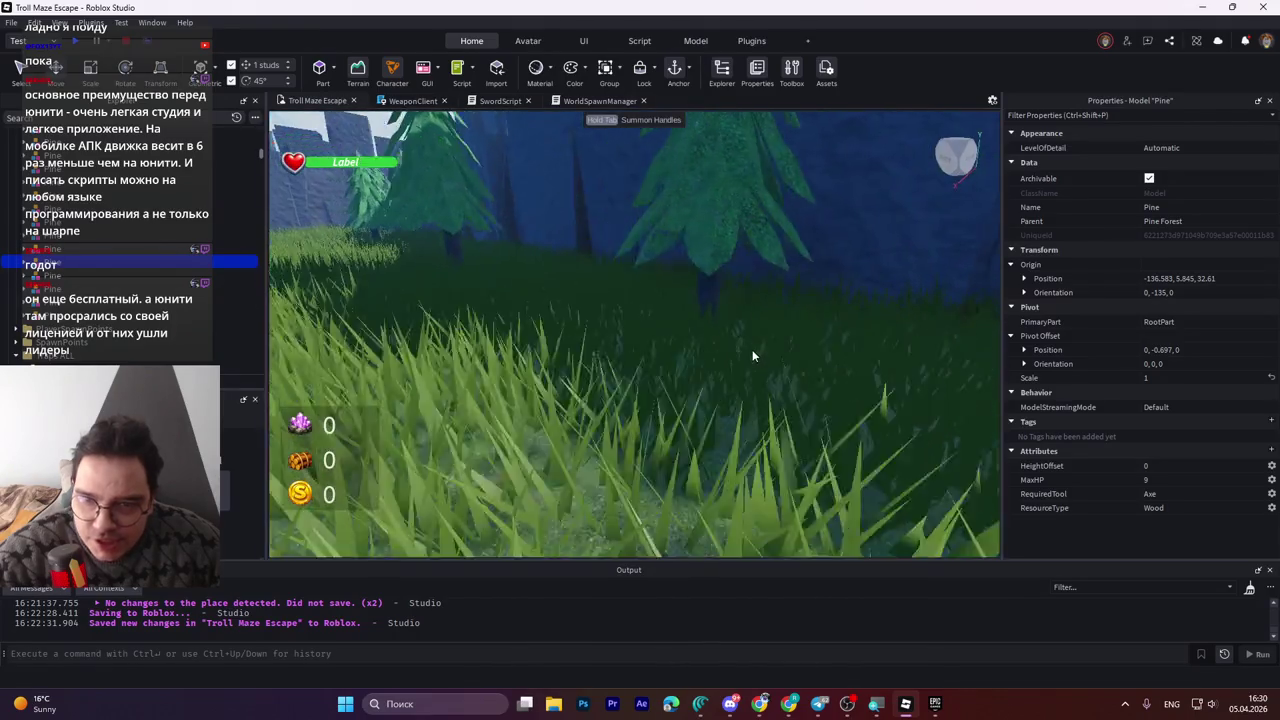
key("w")
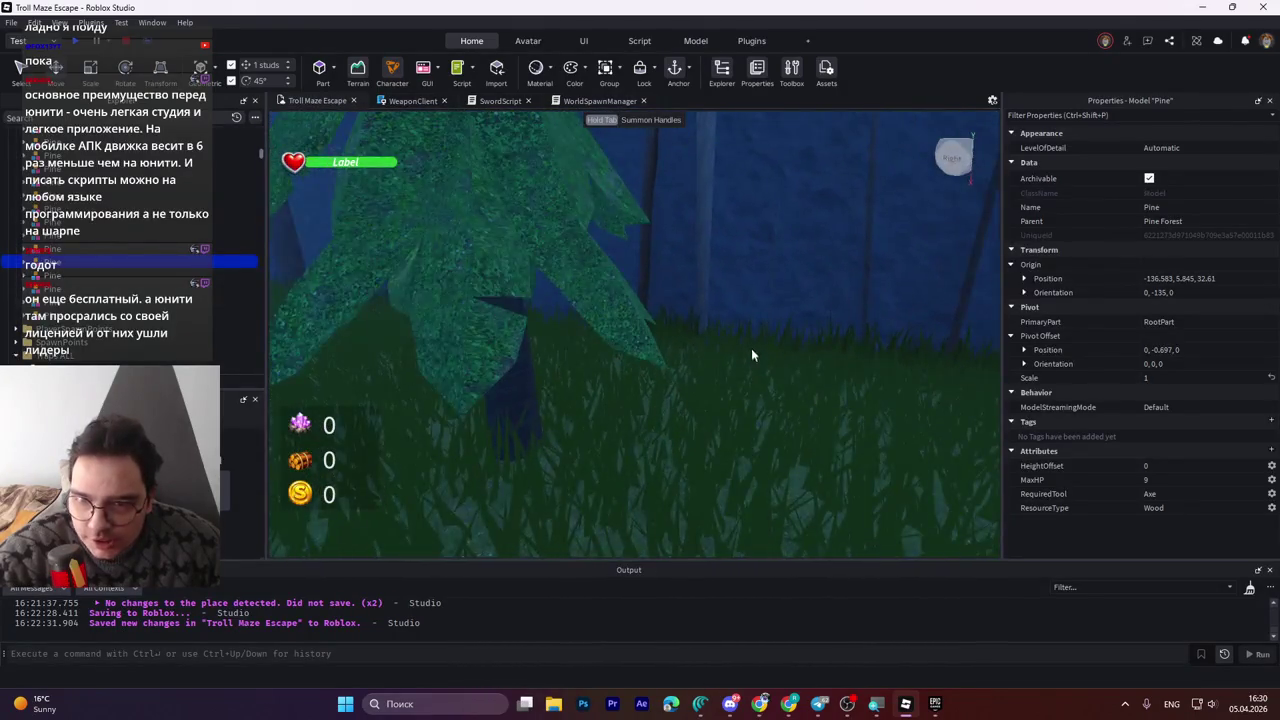
key("s")
key("w")
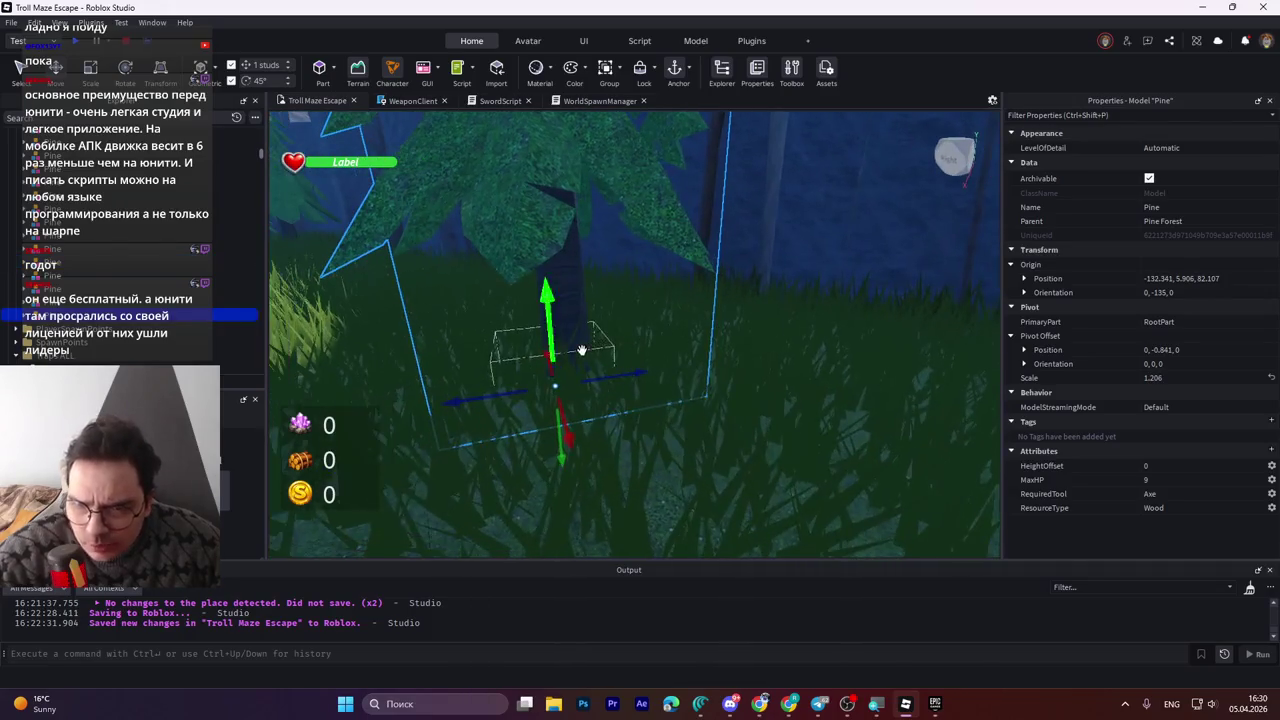
key("w")
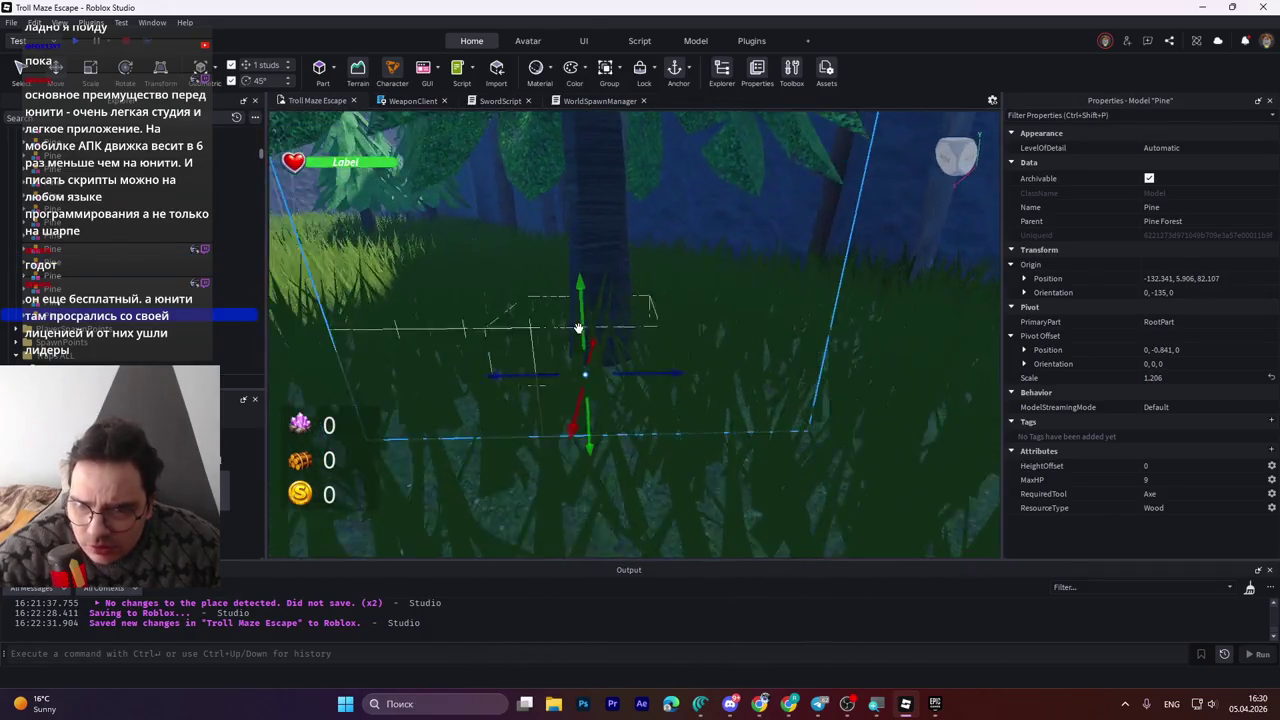
key("s")
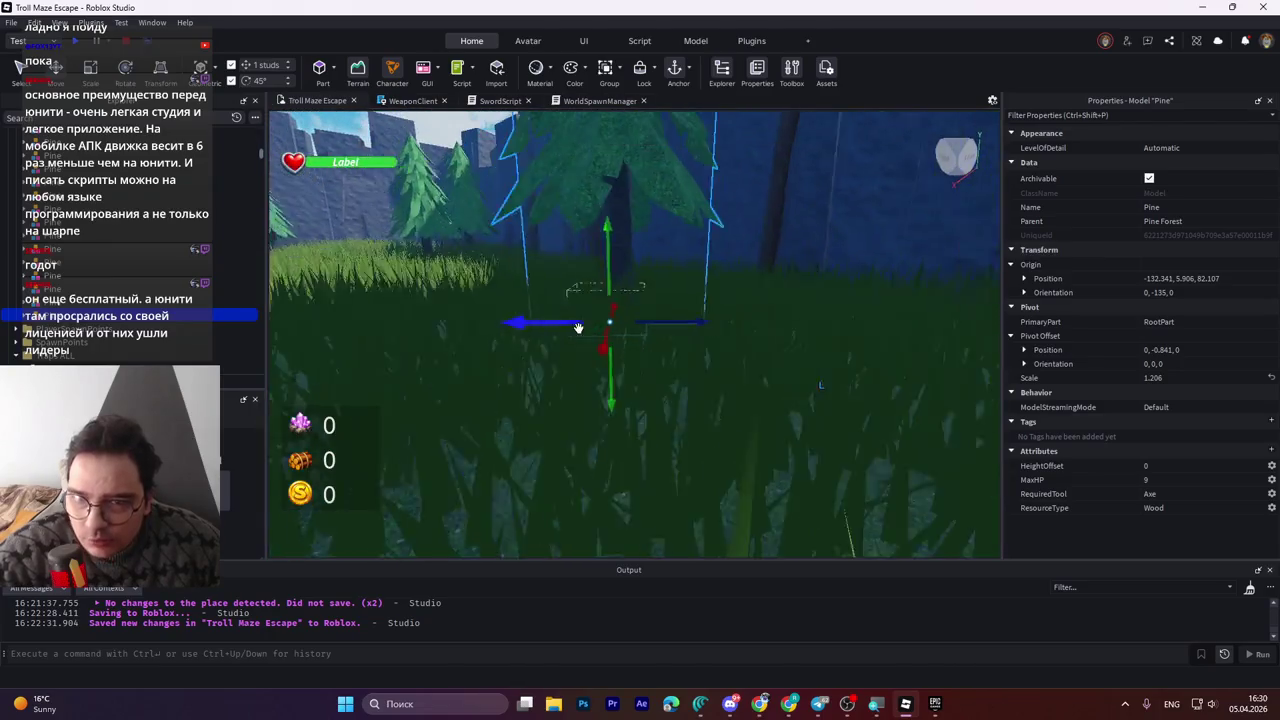
key("d")
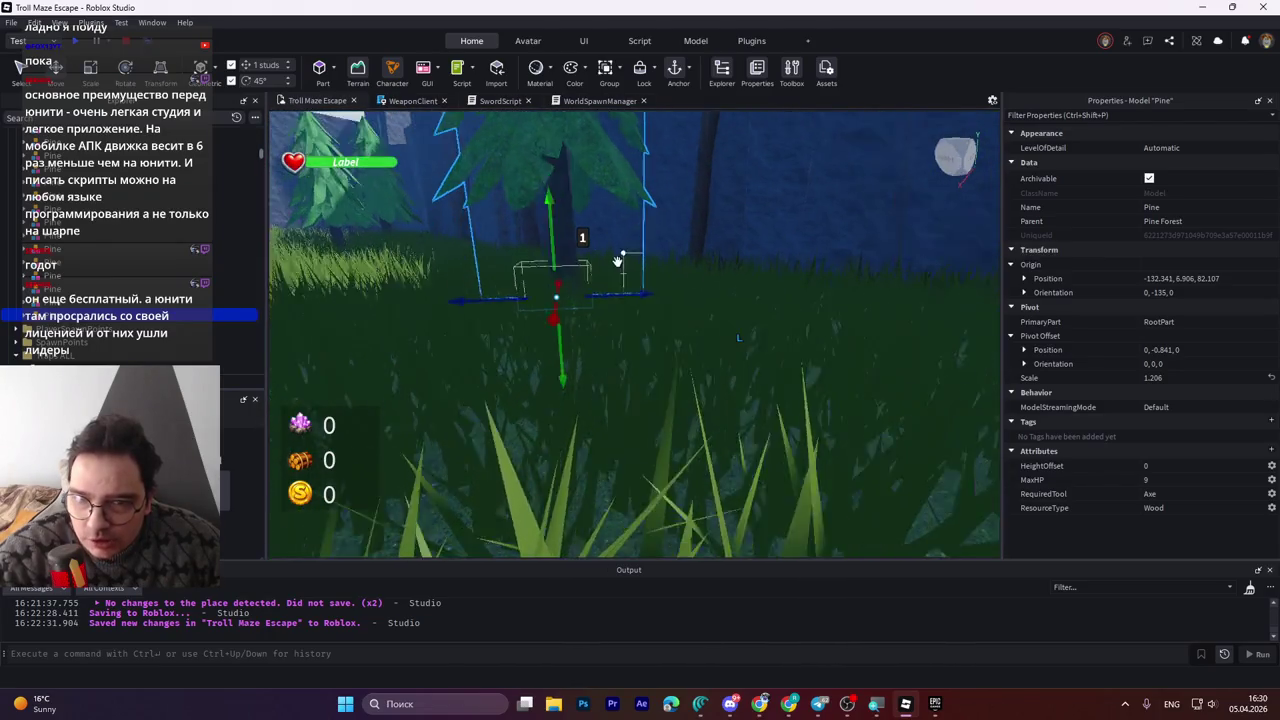
key("w")
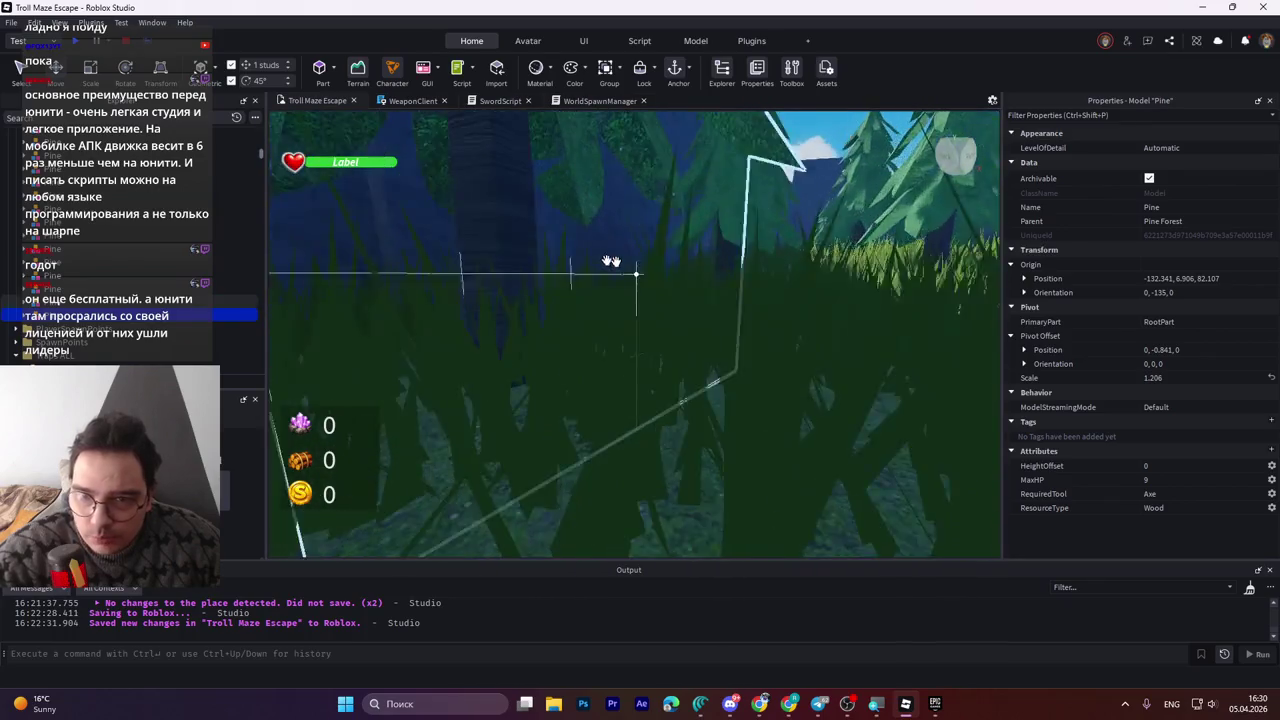
key("q")
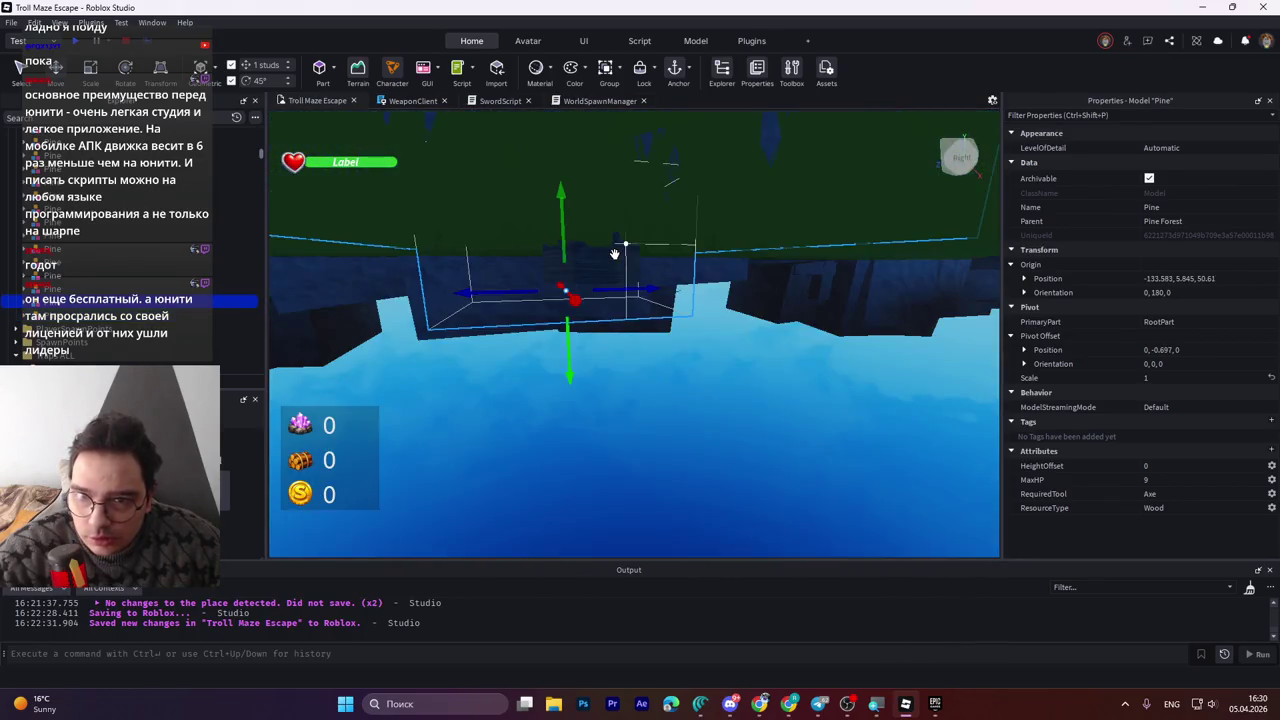
key("s")
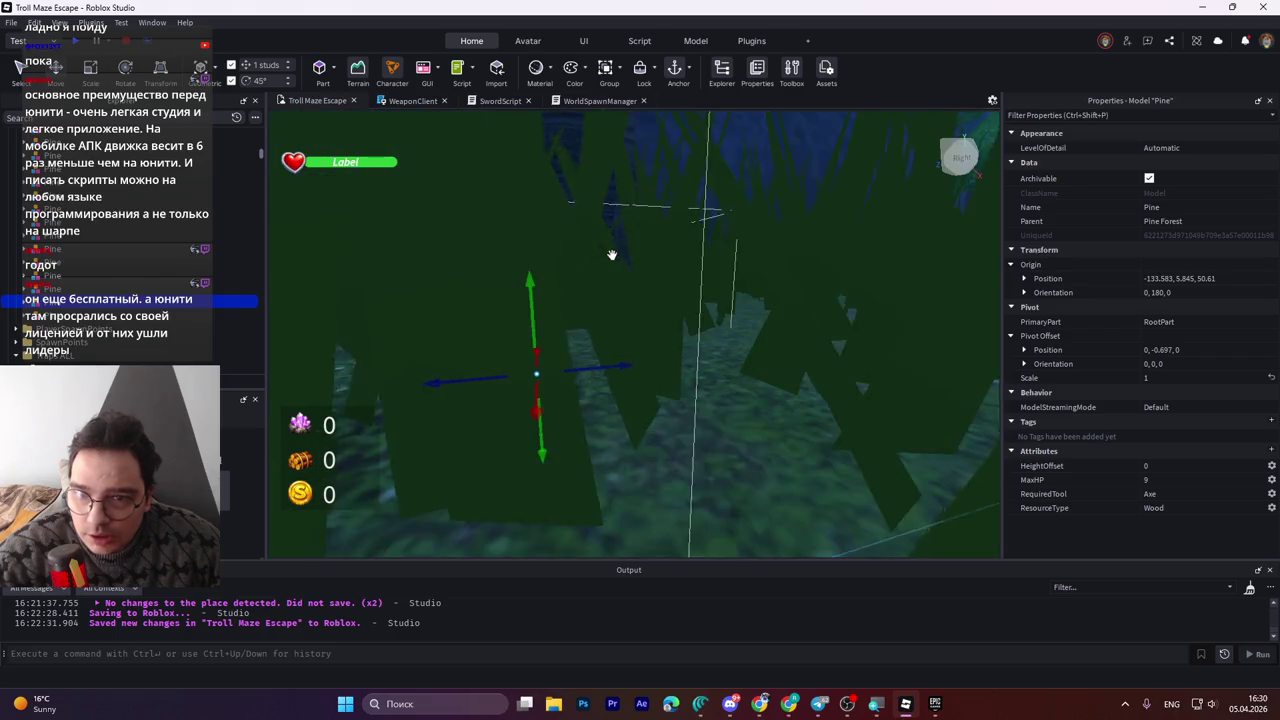
key("q")
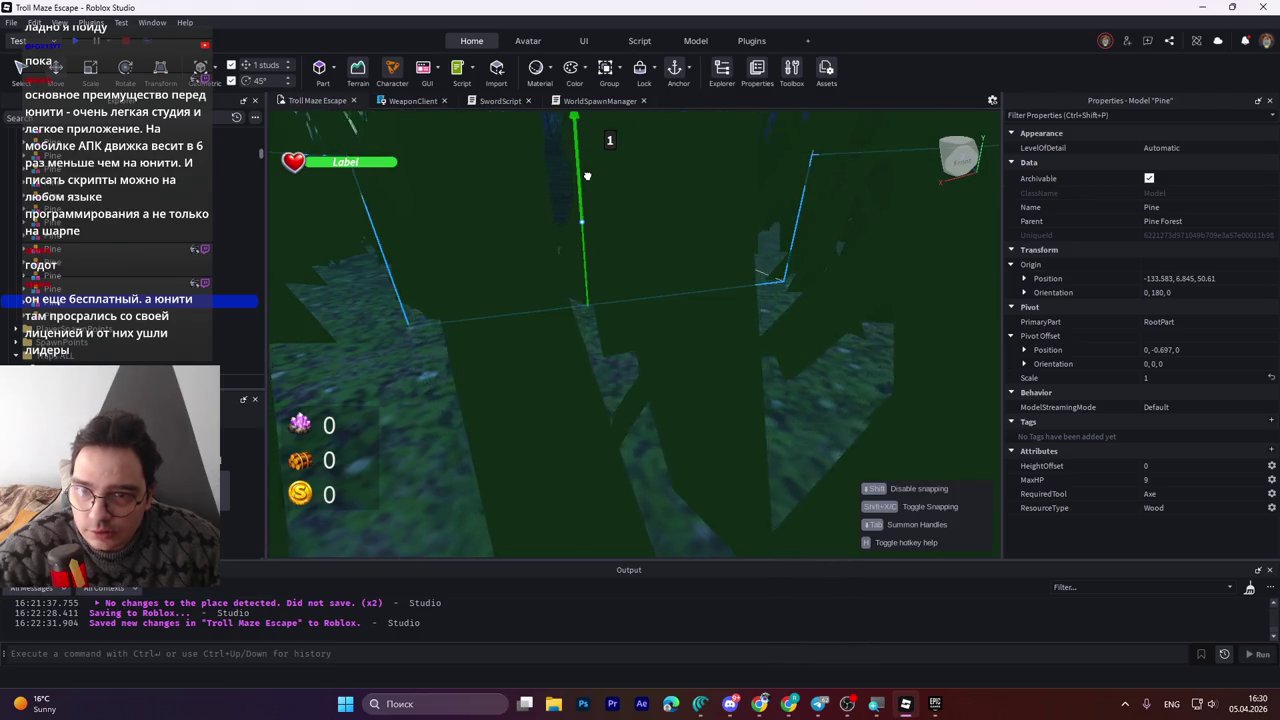
key("q")
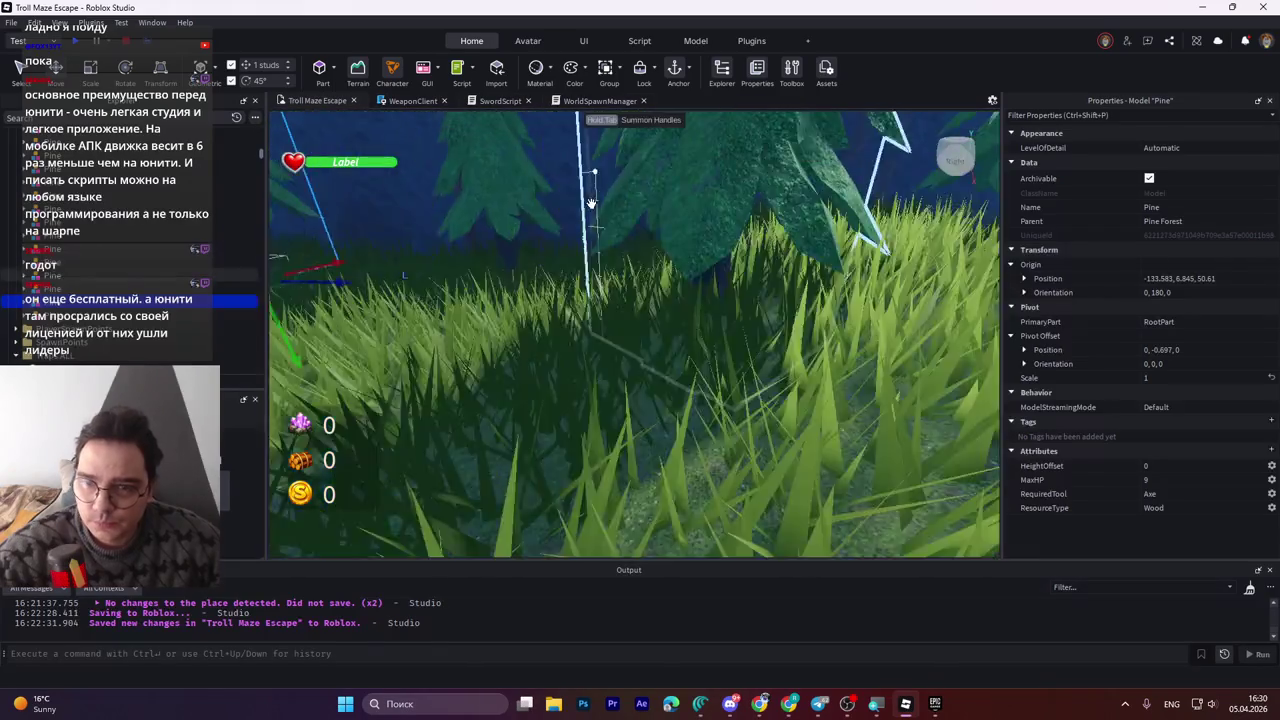
key("e")
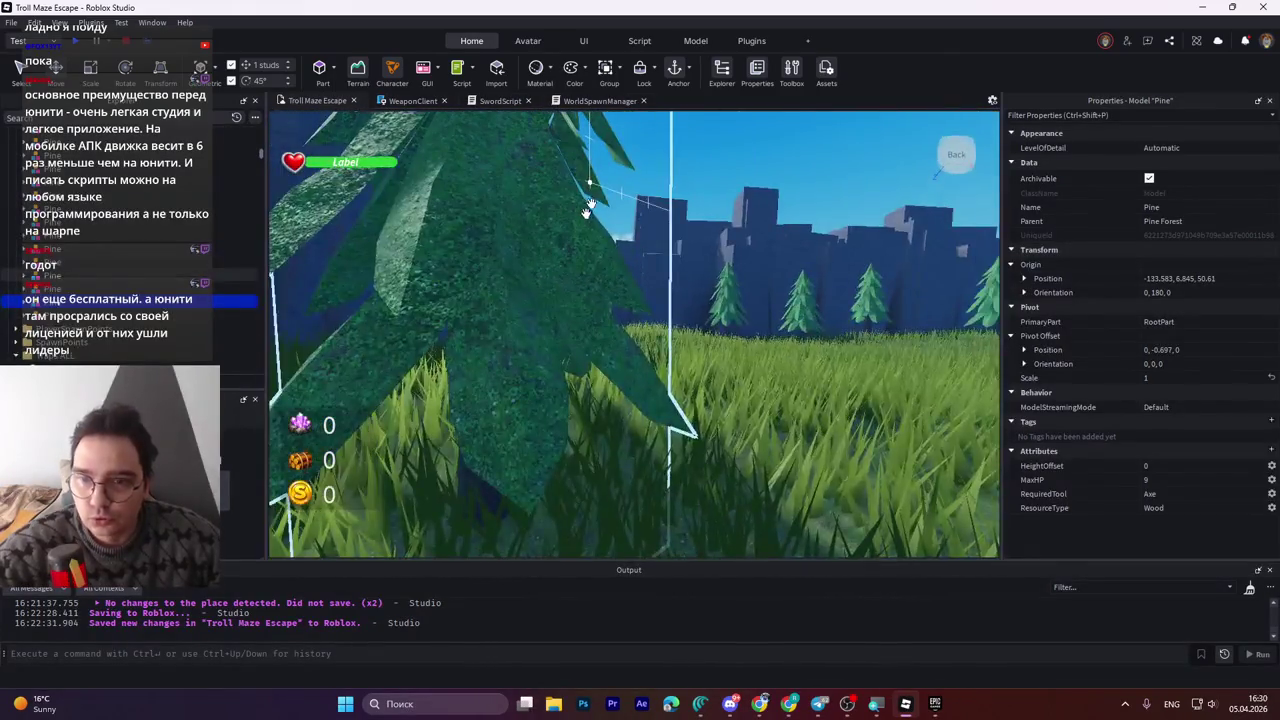
key("a")
mouse_move(648, 443)
left_mouse_down()
mouse_move(671, 380)
mouse_move(671, 323)
mouse_move(684, 384)
mouse_move(668, 402)
left_mouse_up()
scroll(668, 402, "up", 3)
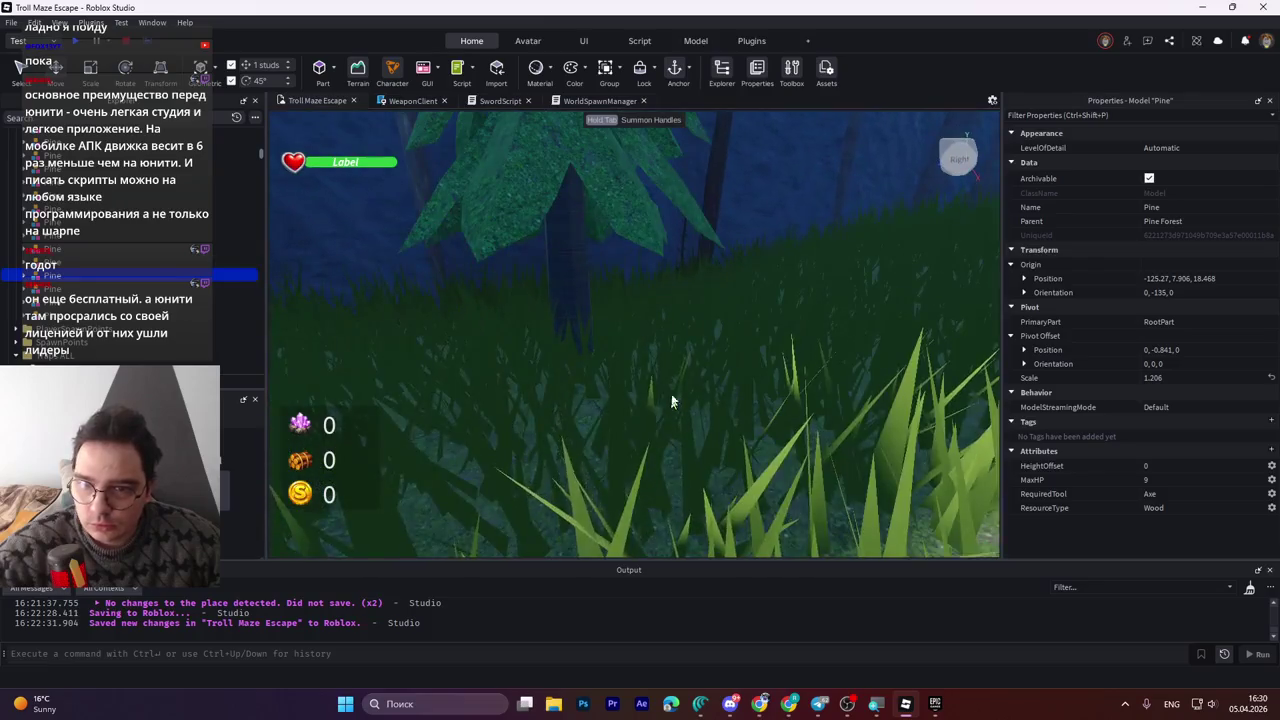
left_click_drag(560, 280, 563, 278)
scroll(562, 279, "up", 3)
scroll(562, 272, "up", 5)
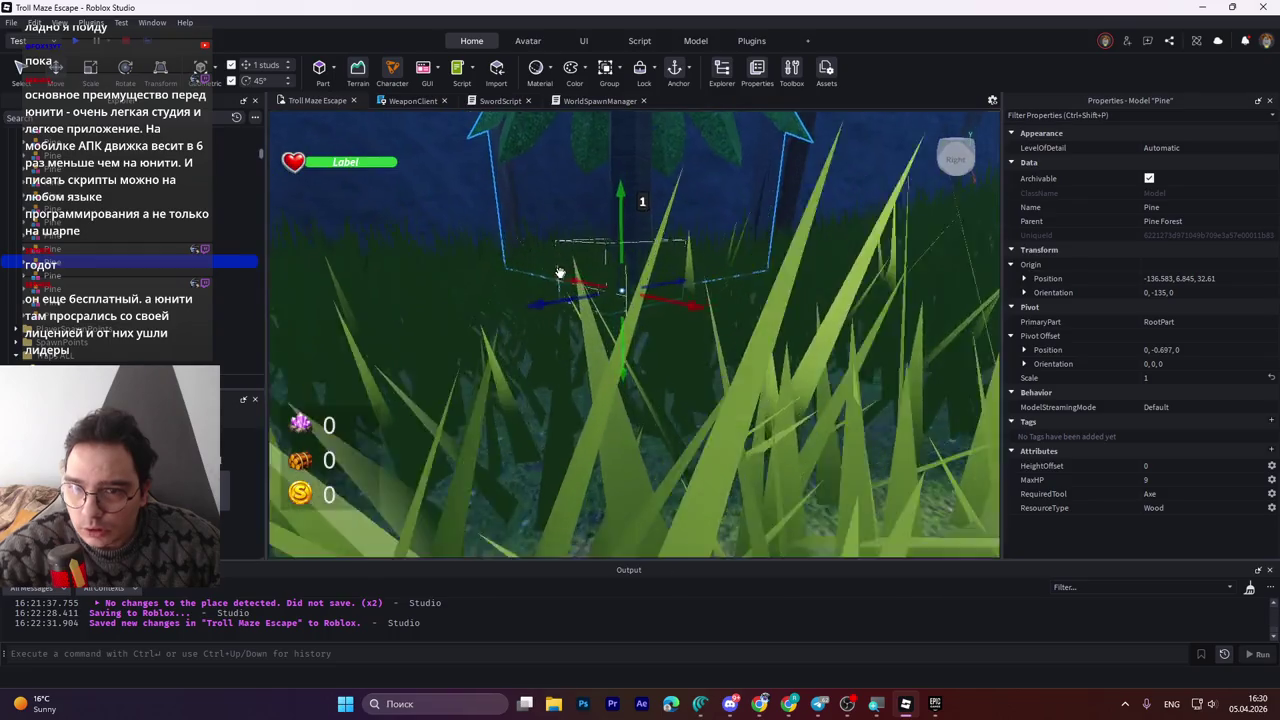
scroll(562, 272, "down", 5)
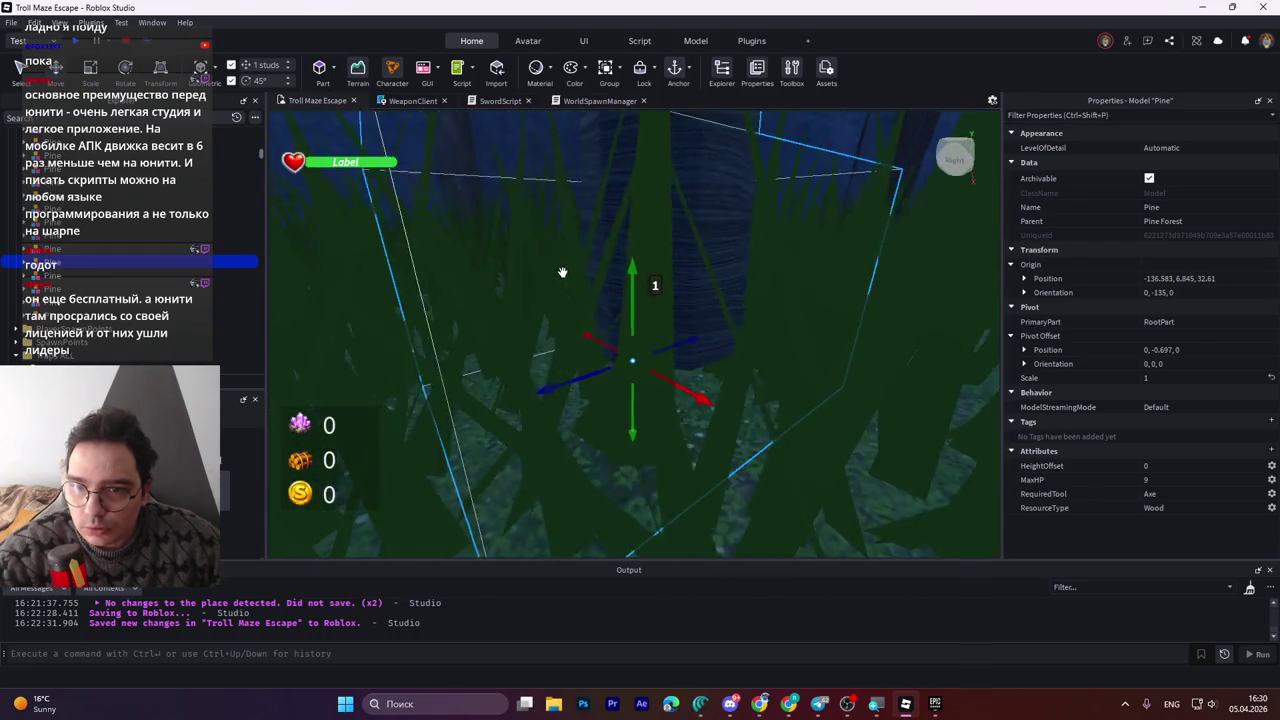
scroll(562, 272, "up", 5)
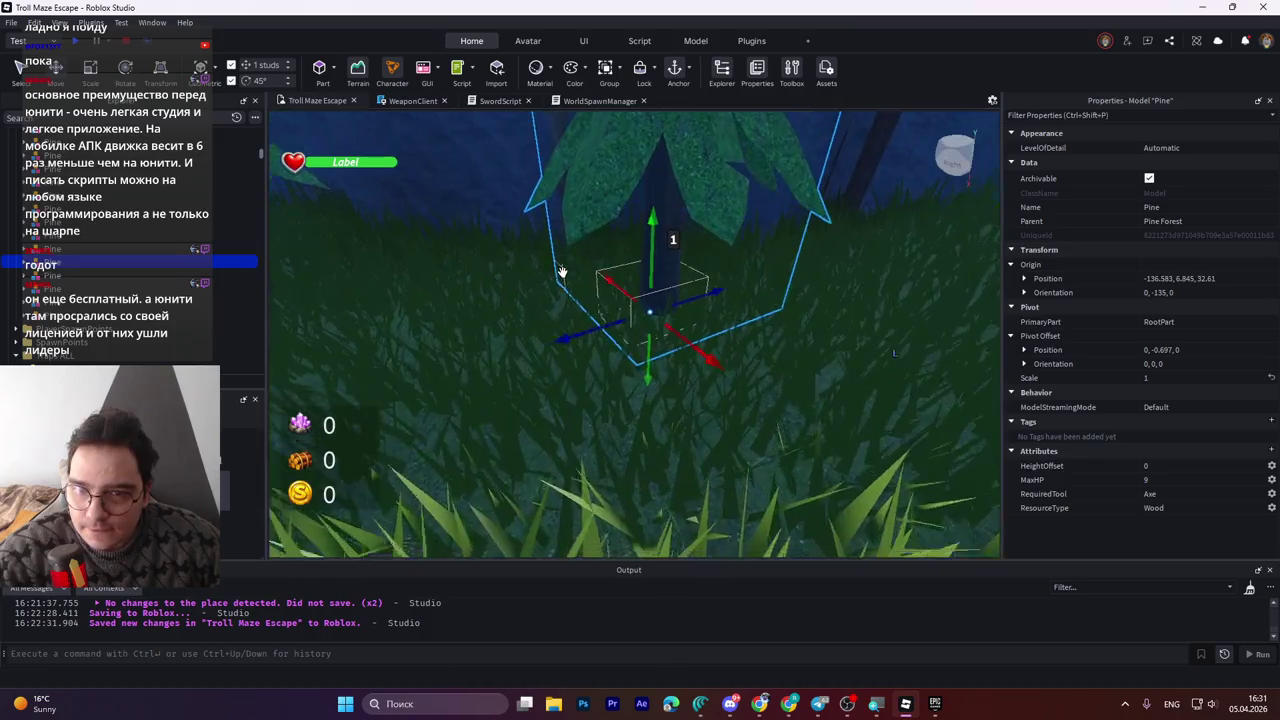
scroll(562, 272, "down", 5)
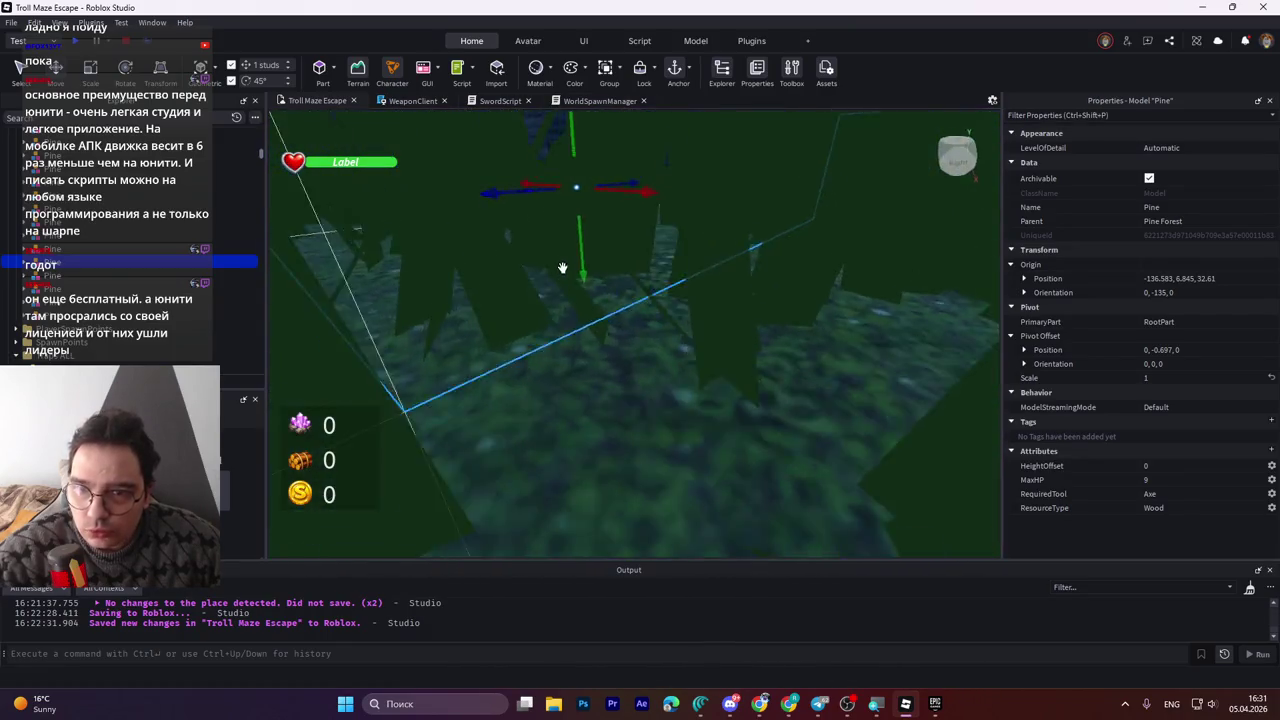
scroll(562, 272, "down", 10)
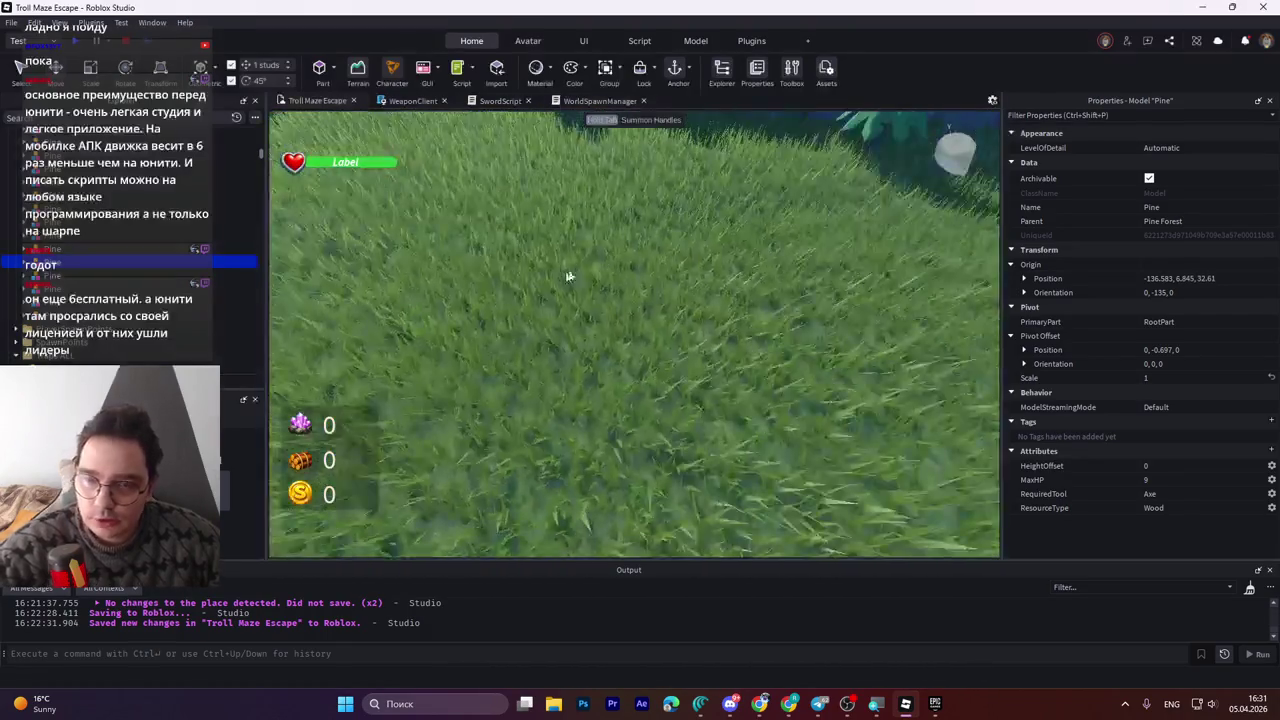
Nudge one pine along X, then move three pines together toward the cliffs.
scroll(562, 272, "up", 5)
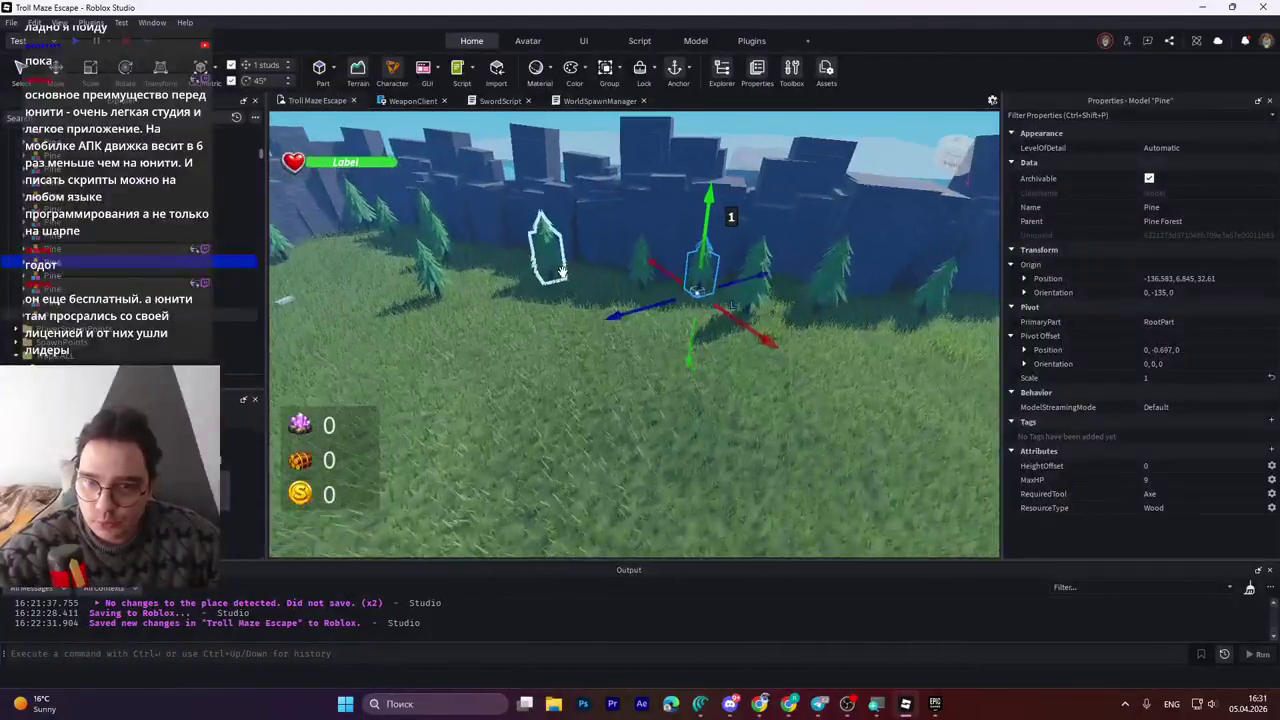
scroll(562, 272, "down", 5)
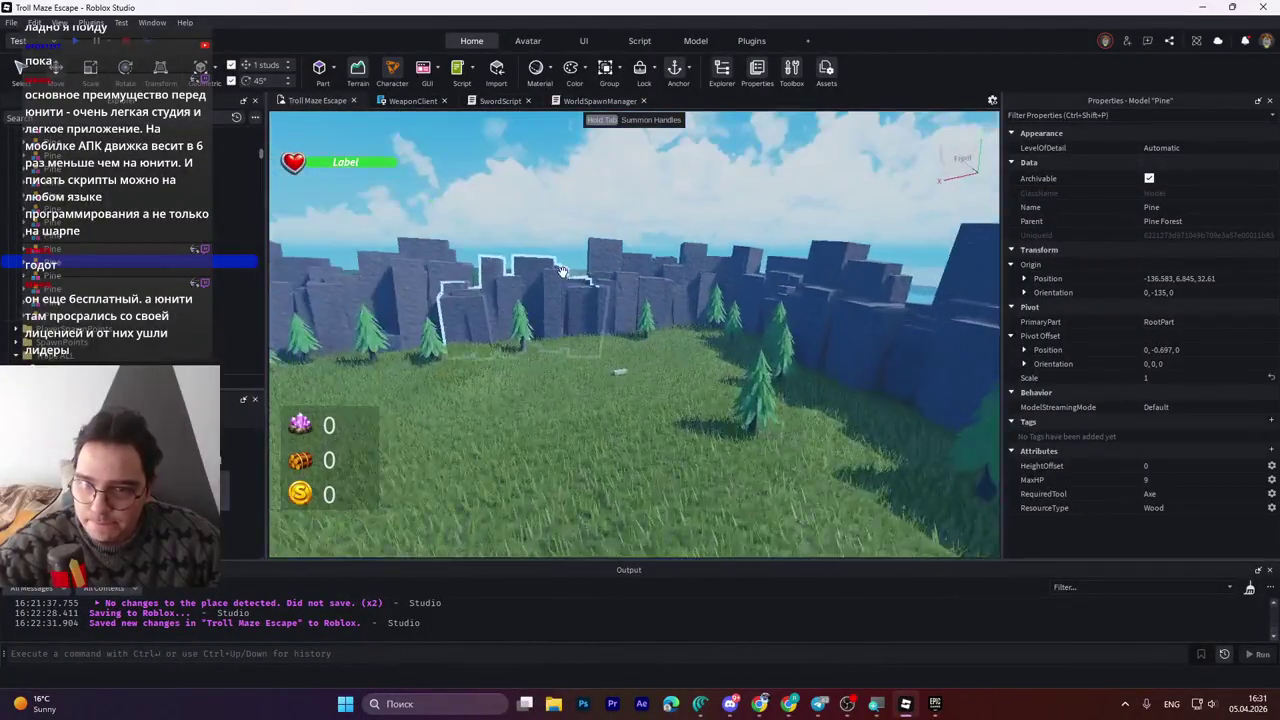
scroll(562, 272, "up", 10)
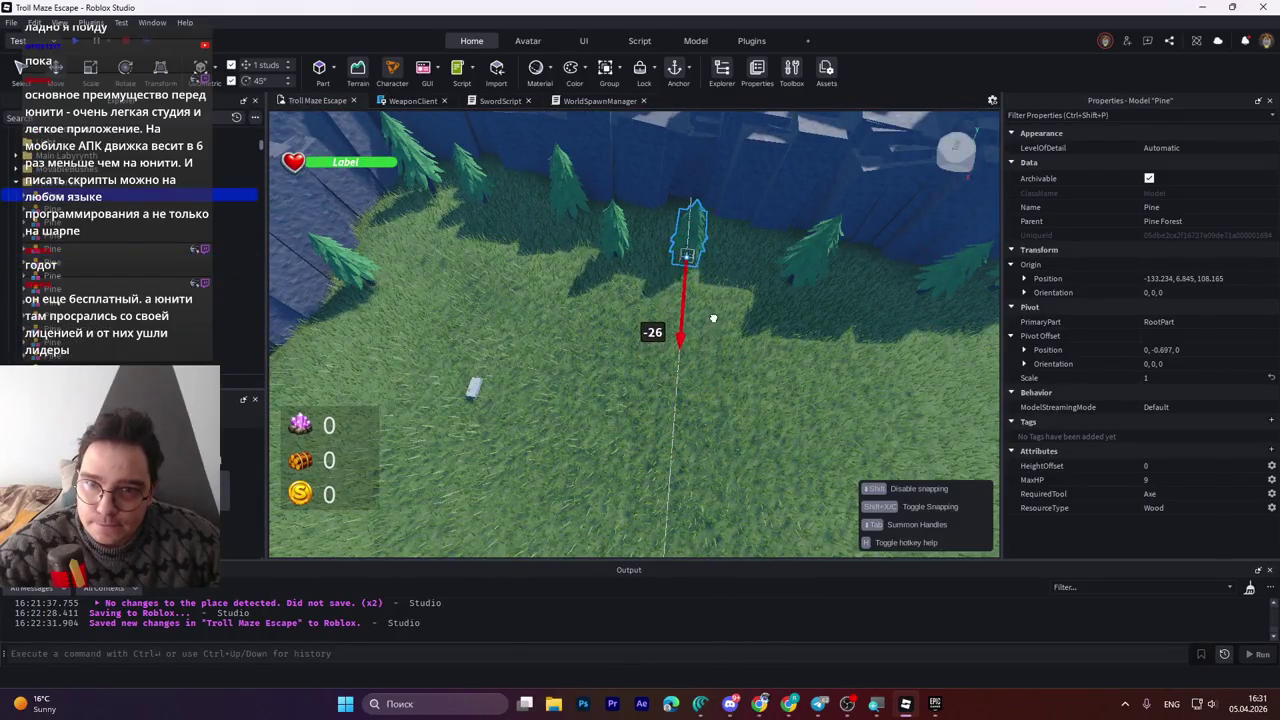
scroll(680, 322, "down", 5)
mouse_move(713, 330)
left_mouse_down()
mouse_move(650, 315)
mouse_move(668, 318)
left_mouse_up()
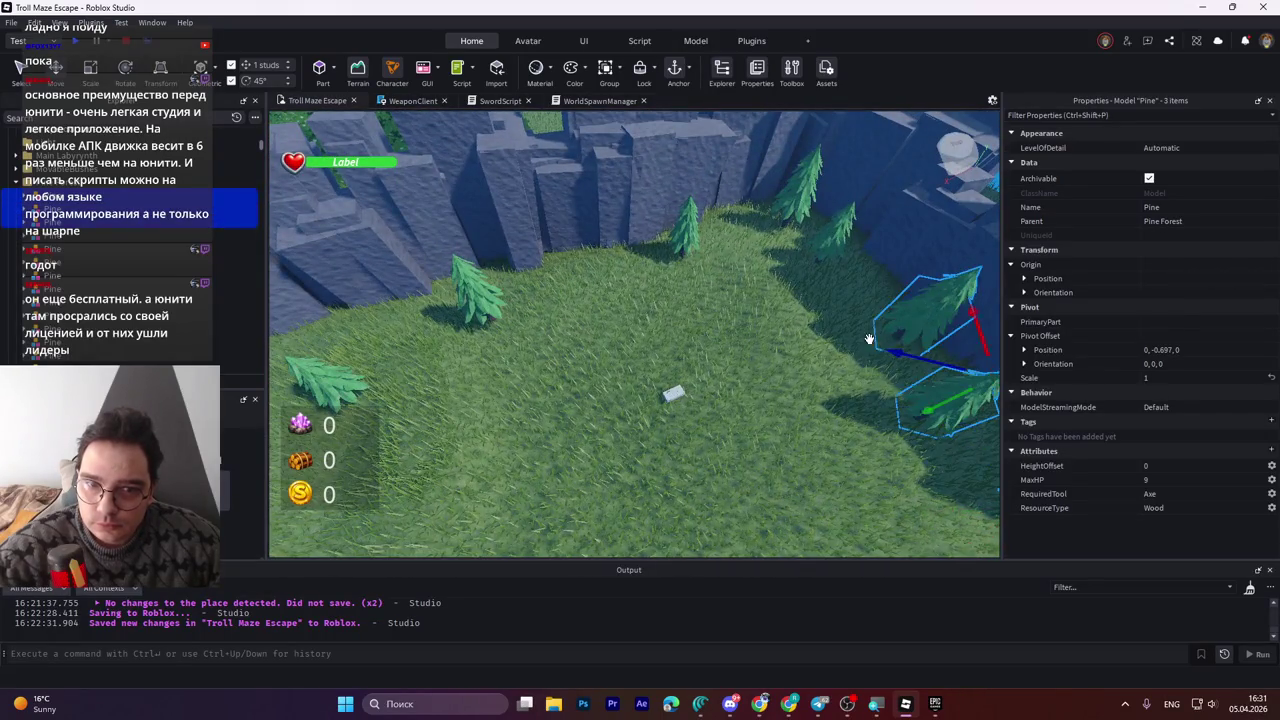
scroll(869, 338, "down", 2)
mouse_move(852, 319)
left_mouse_down()
mouse_move(808, 280)
mouse_move(331, 277)
mouse_move(544, 294)
mouse_move(560, 326)
mouse_move(546, 322)
mouse_move(553, 294)
mouse_move(609, 309)
mouse_move(652, 255)
mouse_move(628, 247)
left_mouse_up()
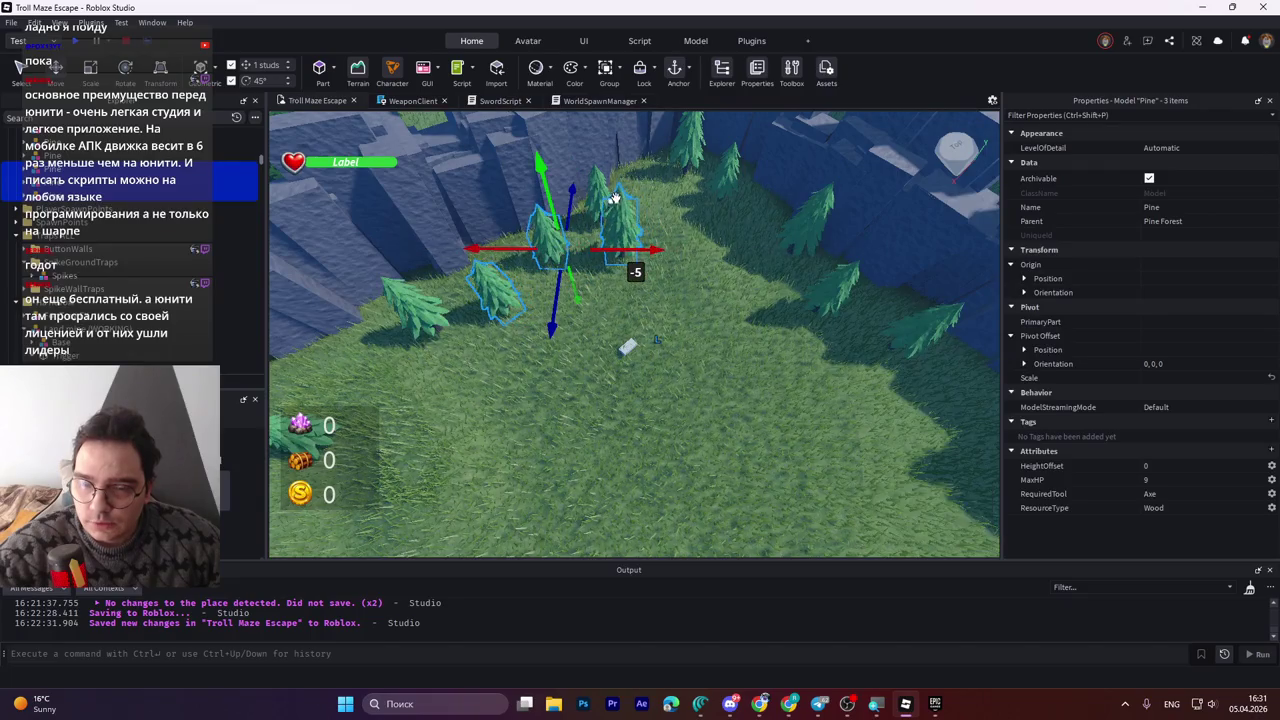
Reposition a single pine near the cliffs along the blue and red axes.
left_click(660, 251)
left_click(659, 322)
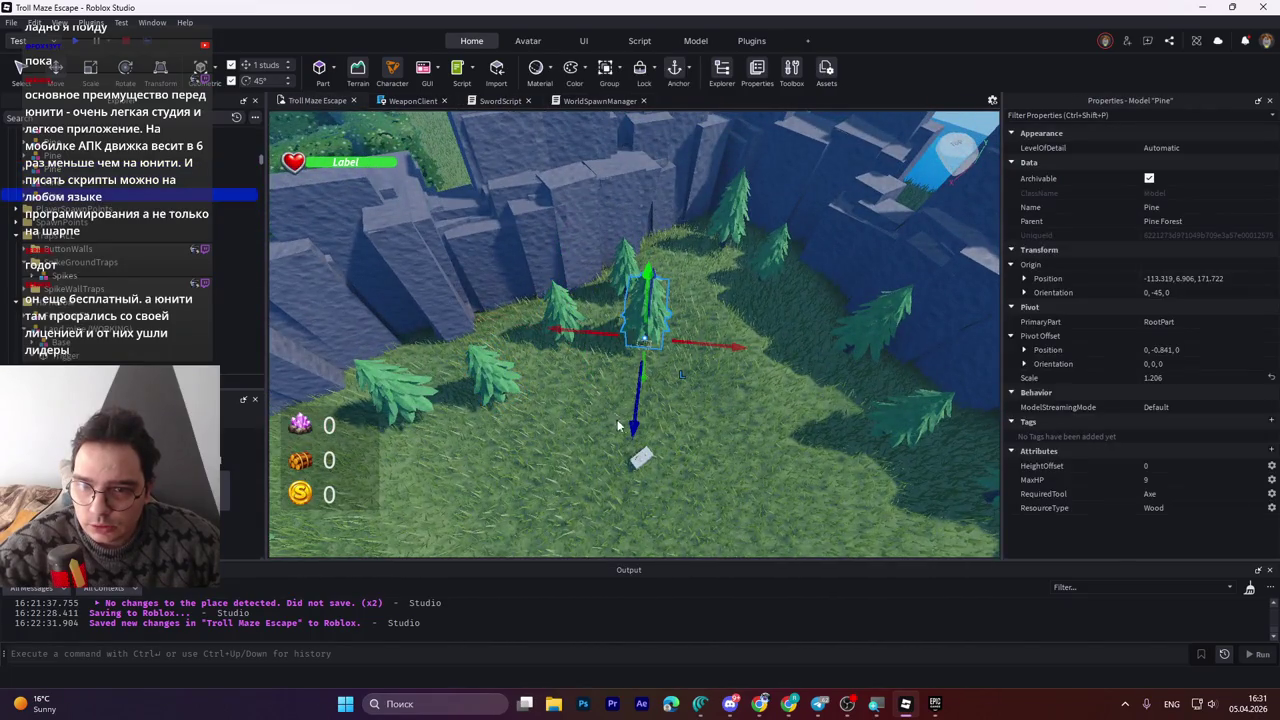
left_click_drag(632, 415, 686, 335)
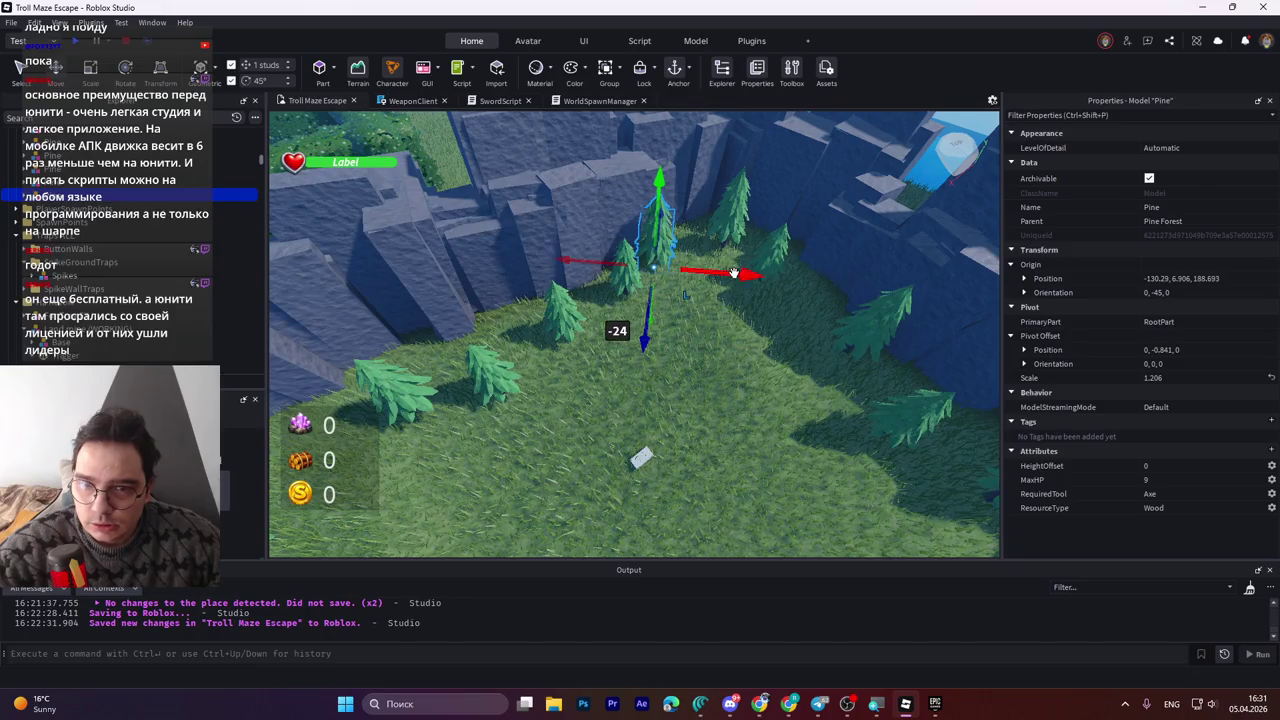
left_click_drag(758, 272, 548, 356)
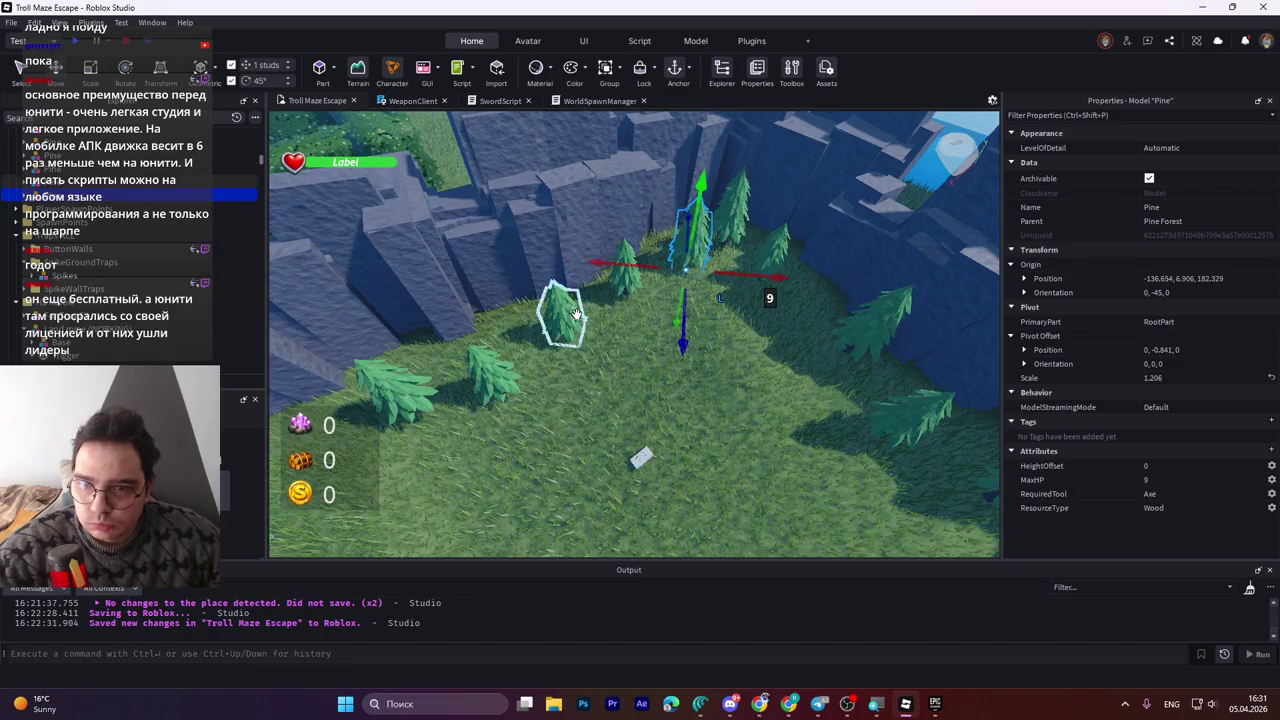
left_click_drag(645, 346, 608, 340)
left_click_drag(604, 338, 528, 340)
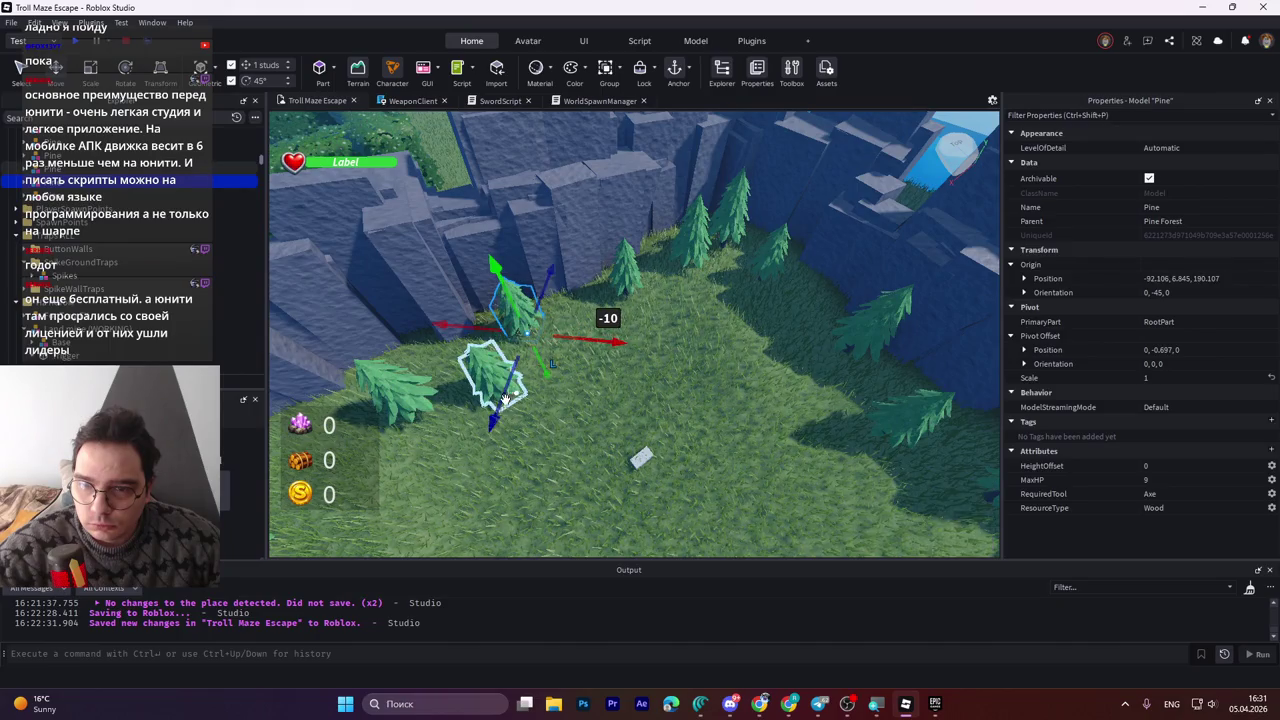
mouse_move(497, 408)
left_mouse_down()
mouse_move(534, 368)
mouse_move(519, 383)
left_mouse_up()
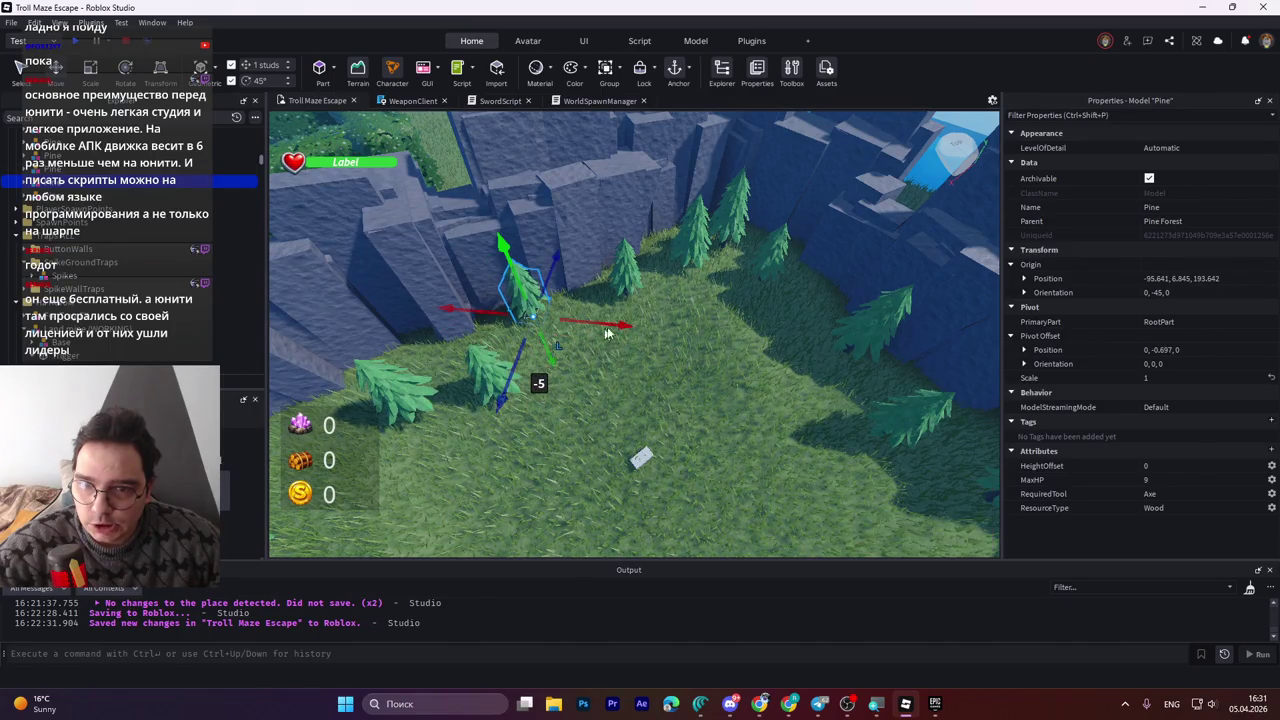
mouse_move(747, 276)
left_mouse_down()
mouse_move(717, 269)
mouse_move(654, 297)
mouse_move(734, 274)
mouse_move(745, 258)
mouse_move(668, 320)
left_mouse_up()
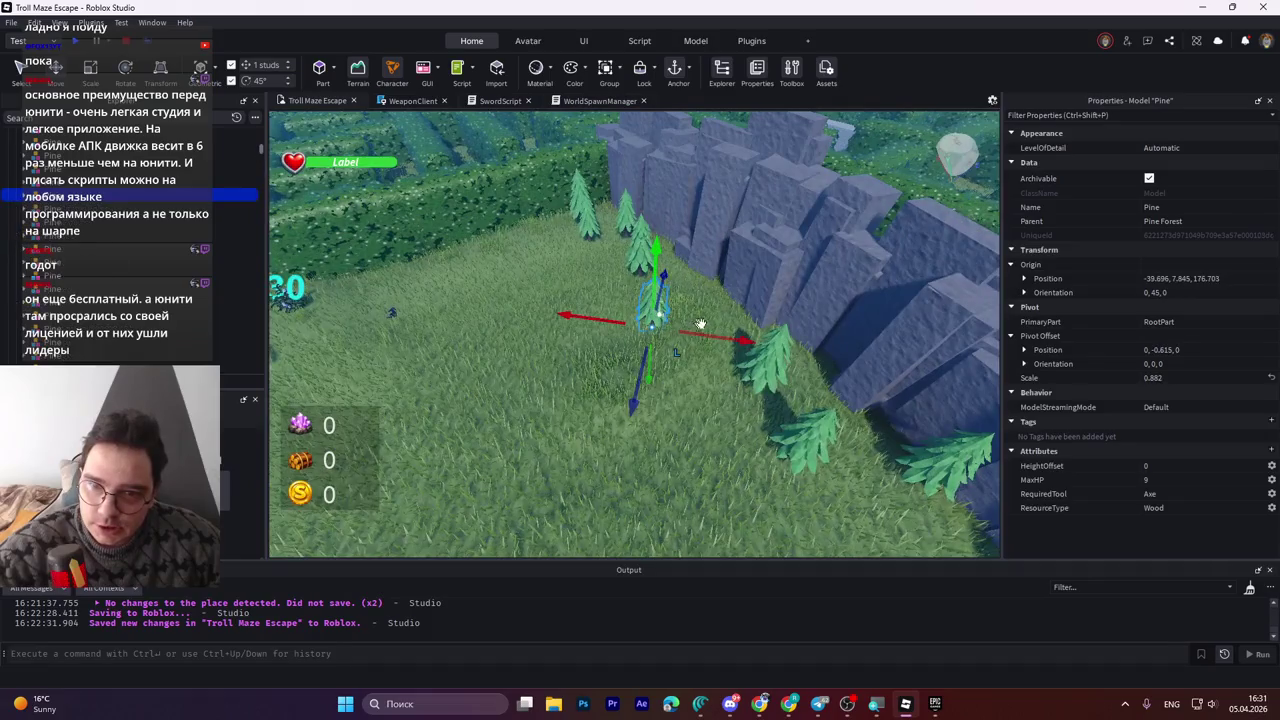
Move another pine and enlarge it to scale 1.293 at -48.772, 8.009, 187.177.
left_click_drag(812, 440, 740, 365)
key("ctrl+2")
left_click_drag(718, 251, 733, 226)
key("ctrl+2")
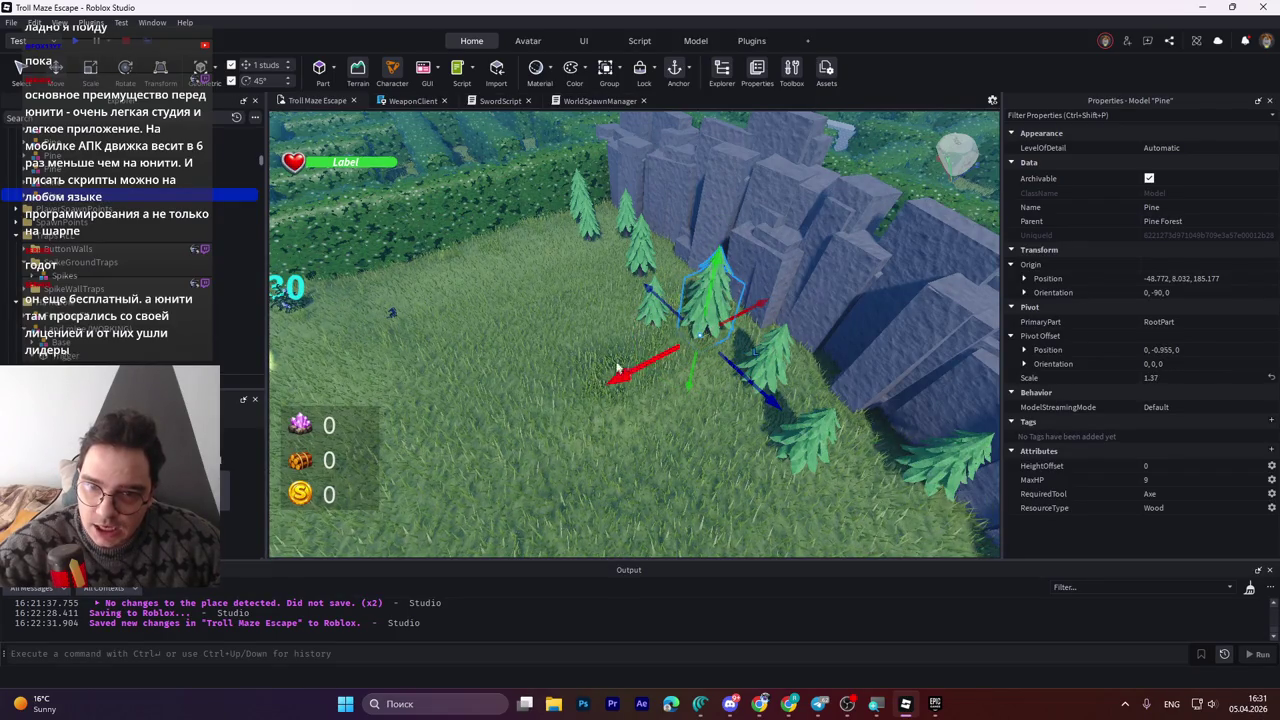
left_click_drag(644, 370, 634, 346)
key("ctrl+3")
mouse_move(733, 221)
left_mouse_down()
mouse_move(870, 100)
mouse_move(742, 178)
mouse_move(768, 236)
mouse_move(745, 248)
left_mouse_up()
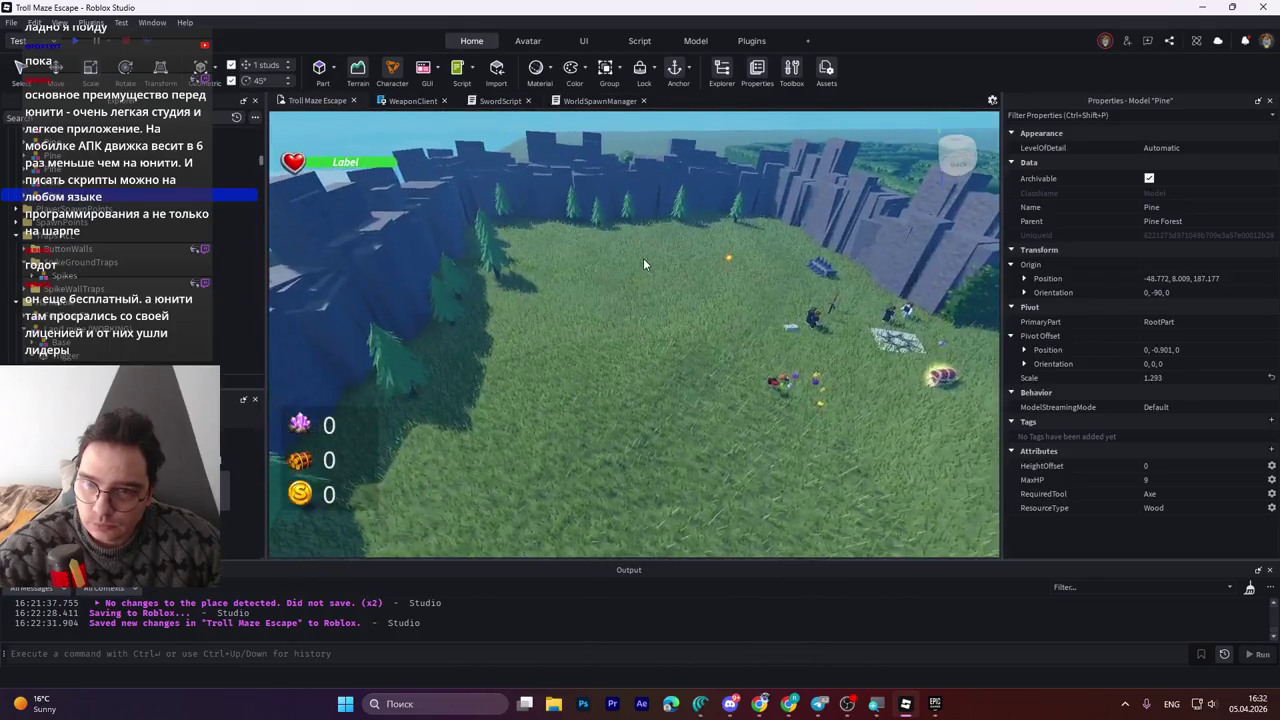
scroll(643, 258, "up", 5)
scroll(643, 258, "down", 6)
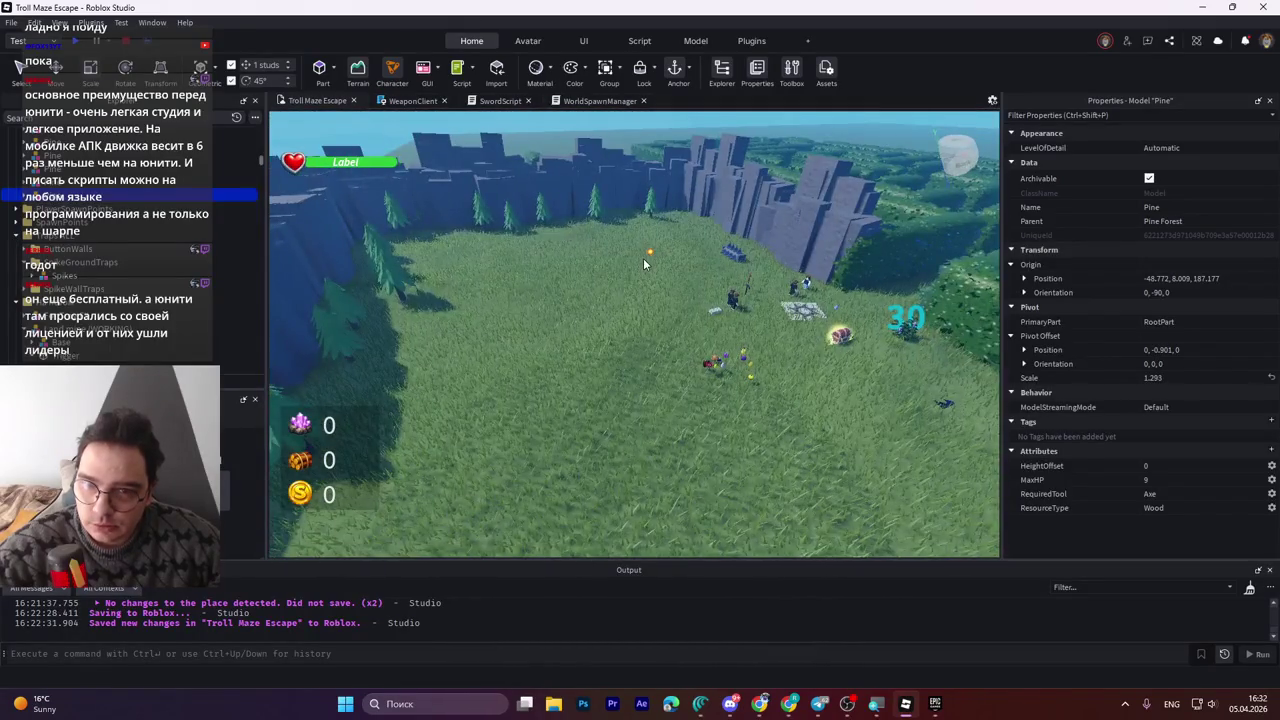
right_click(643, 258)
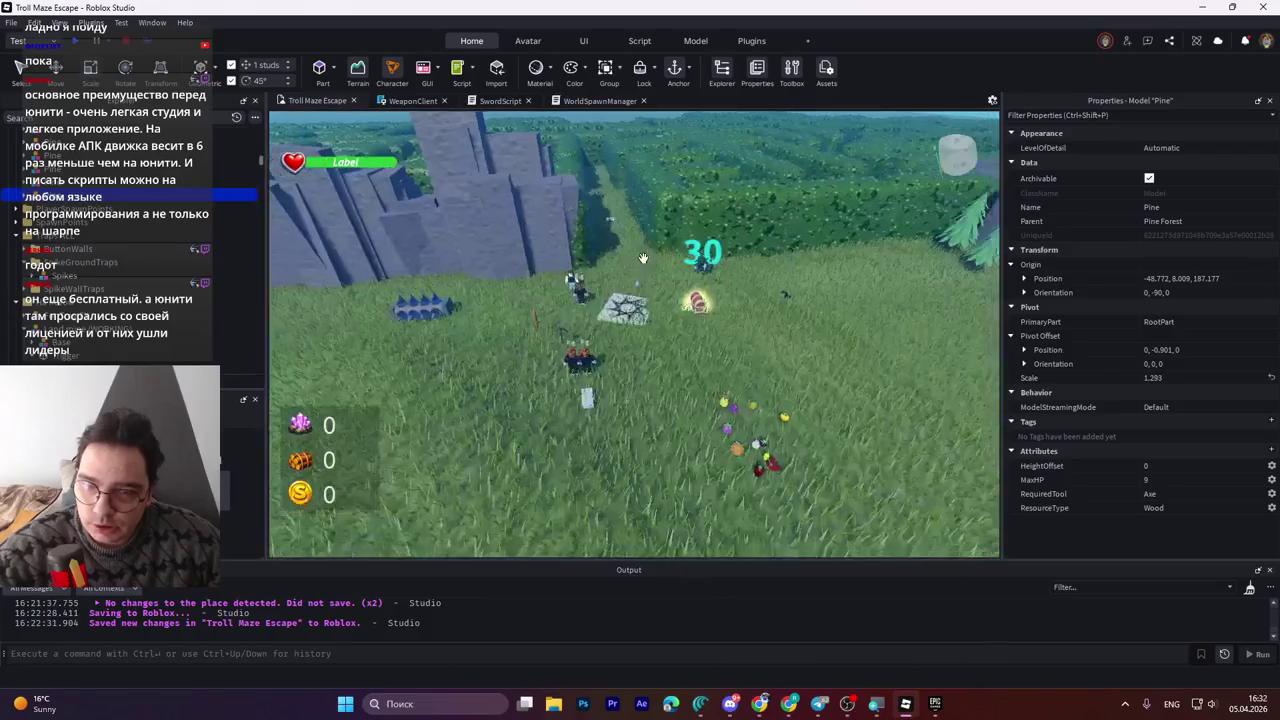
right_click(643, 258)
scroll(714, 290, "up", 5)
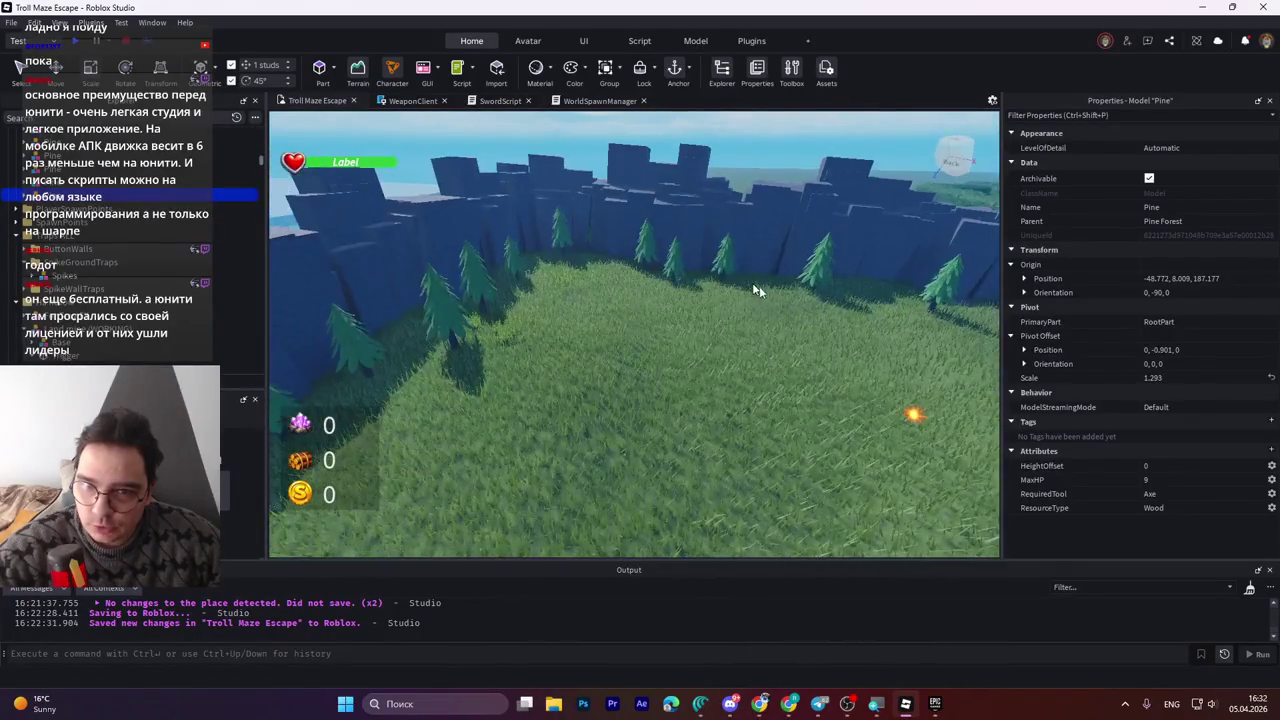
right_click(887, 339)
right_click(887, 339)
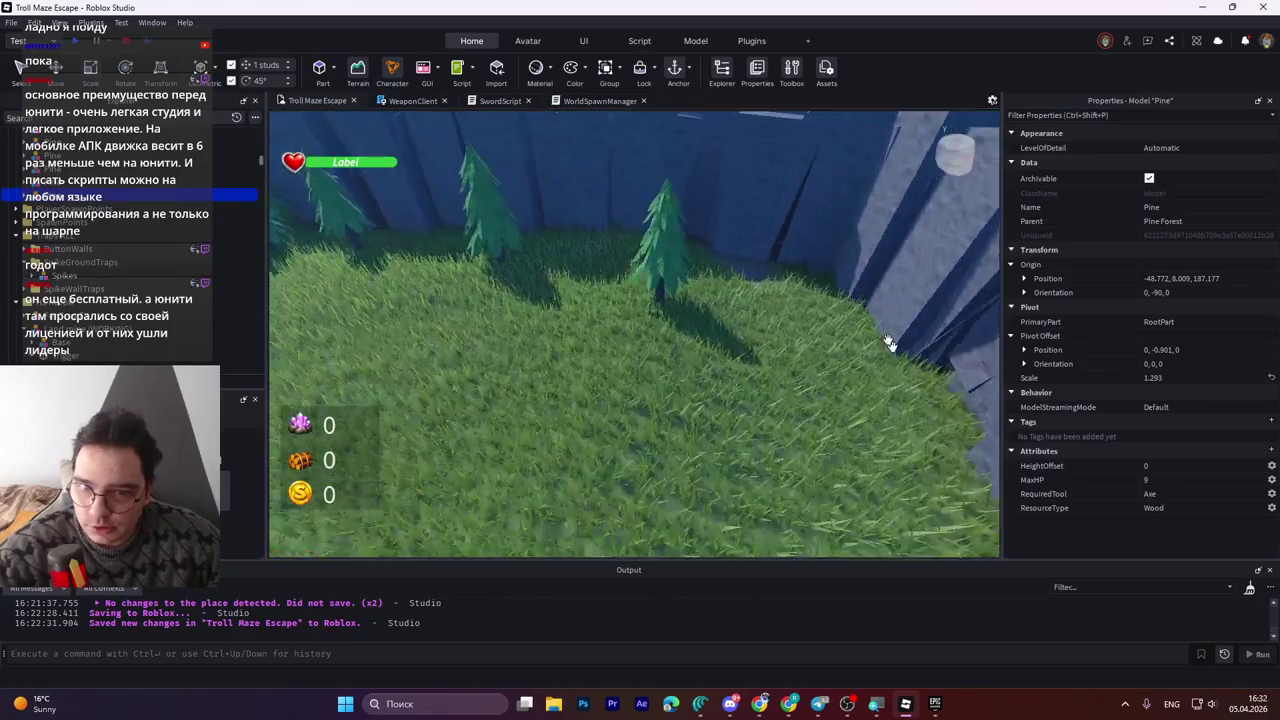
scroll(889, 336, "down", 5)
right_click(834, 335)
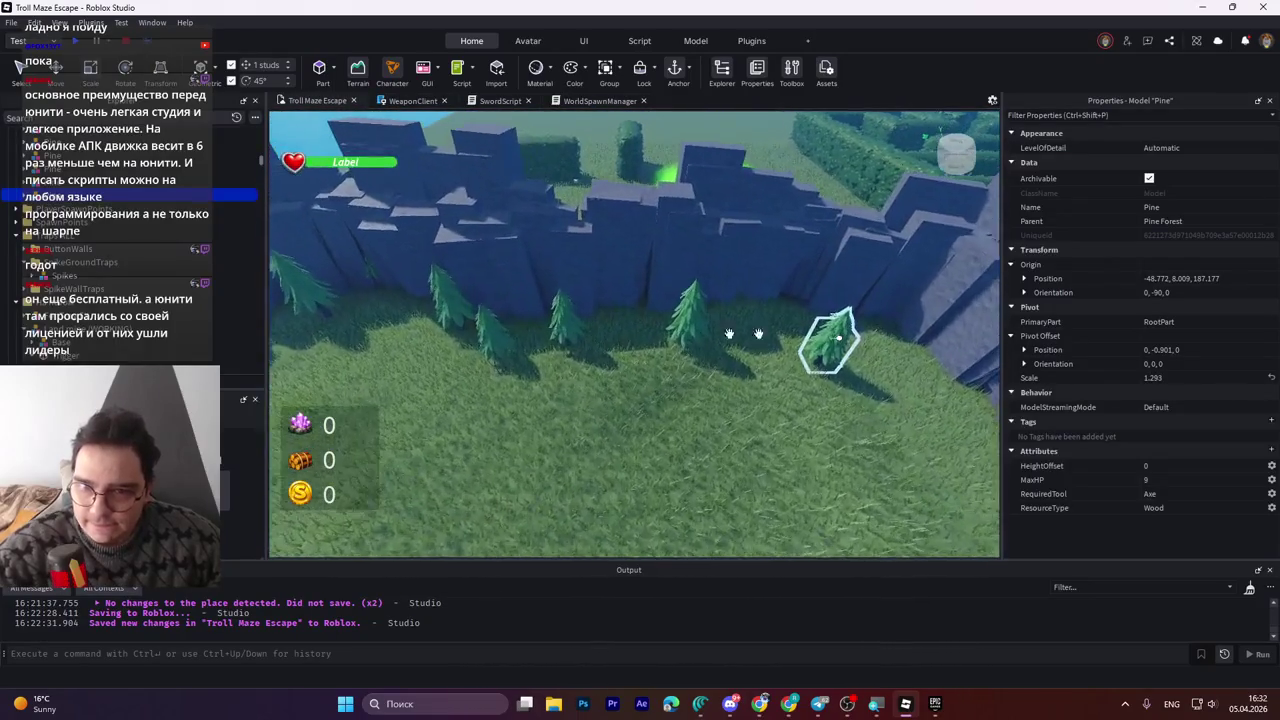
right_click(667, 340)
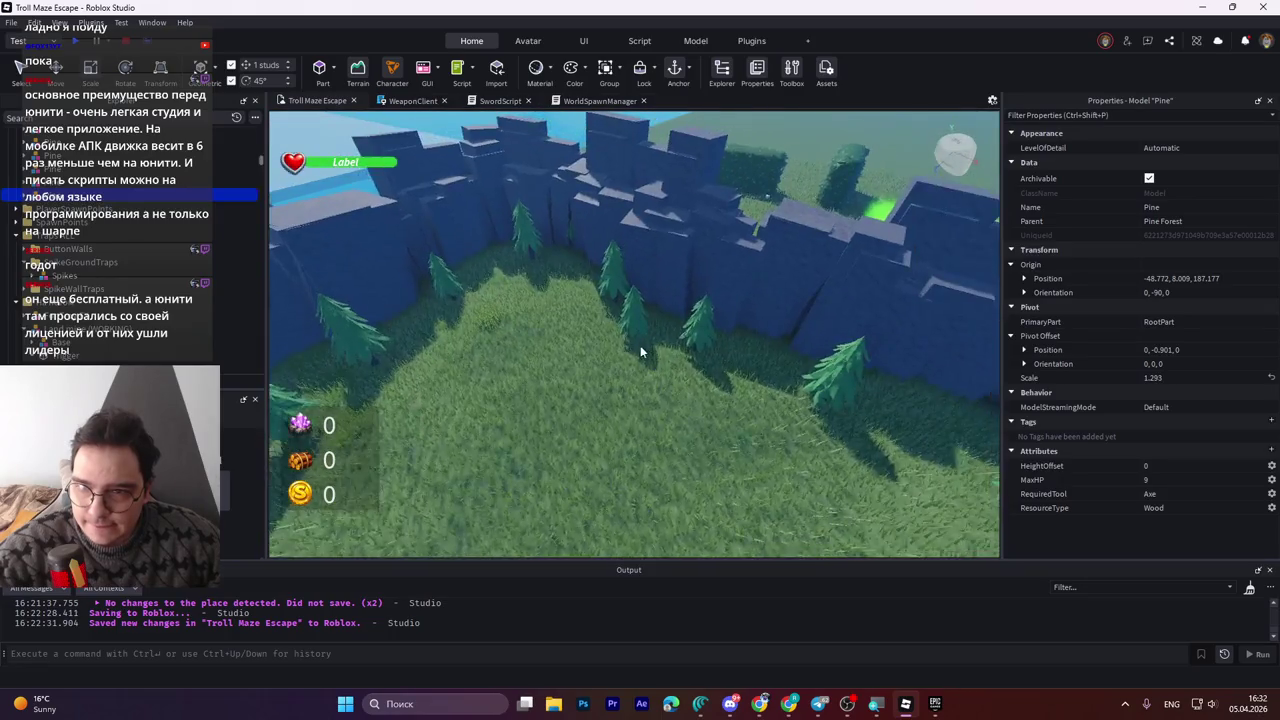
Select four pines on the slope and move them together along the blue Z axis.
left_click(411, 288)
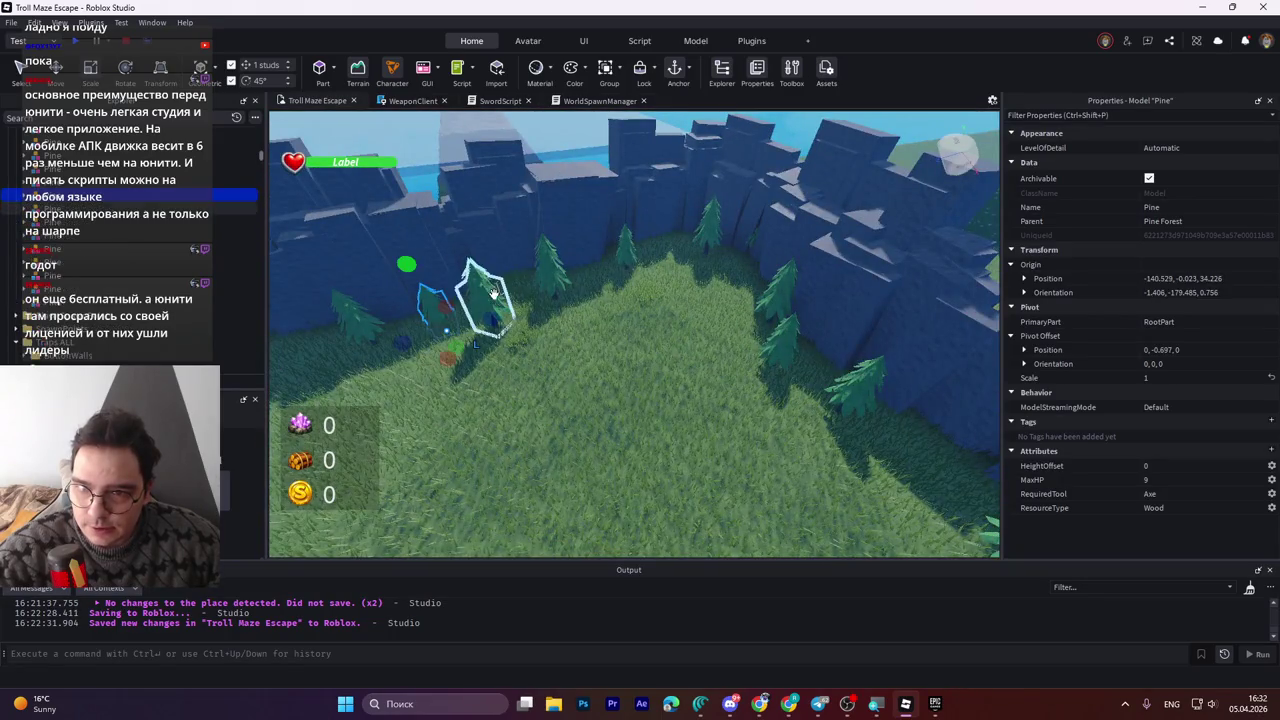
left_click(493, 290, "ctrl")
left_click(550, 265, "ctrl")
left_click(625, 250, "ctrl")
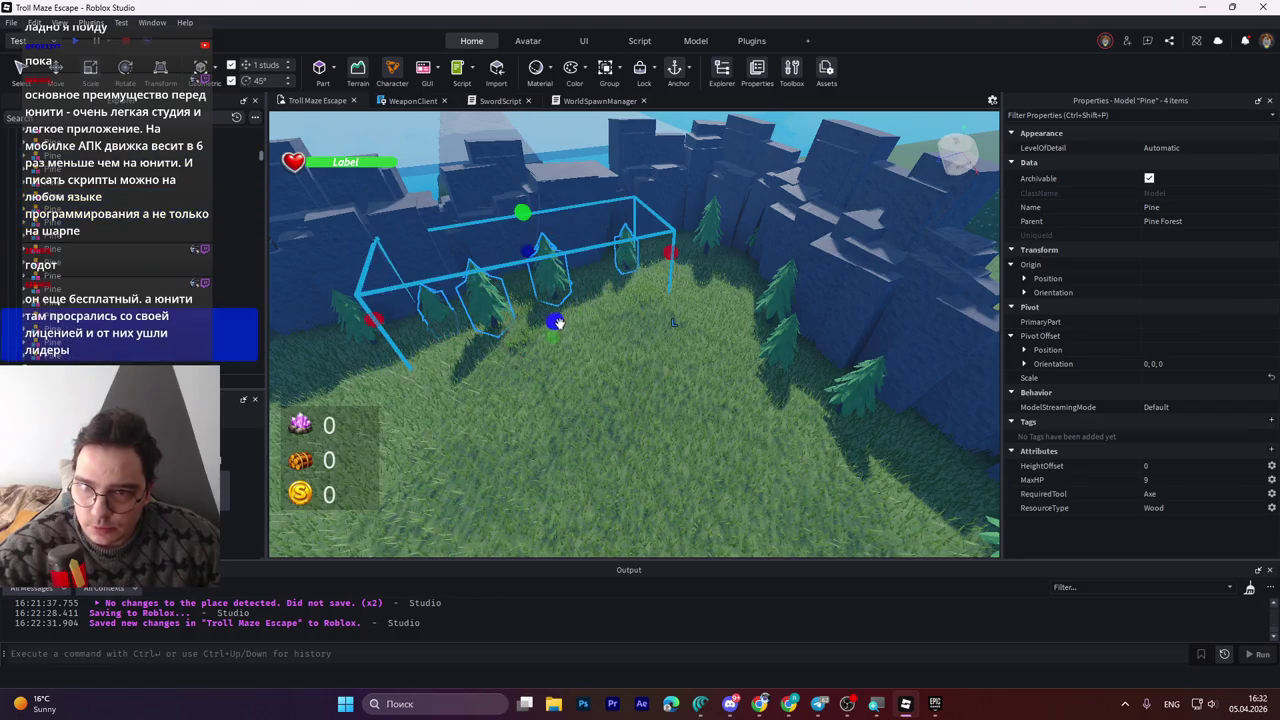
key("ctrl+2")
mouse_move(553, 318)
left_mouse_down()
mouse_move(643, 400)
mouse_move(505, 485)
mouse_move(511, 430)
mouse_move(830, 450)
left_mouse_up()
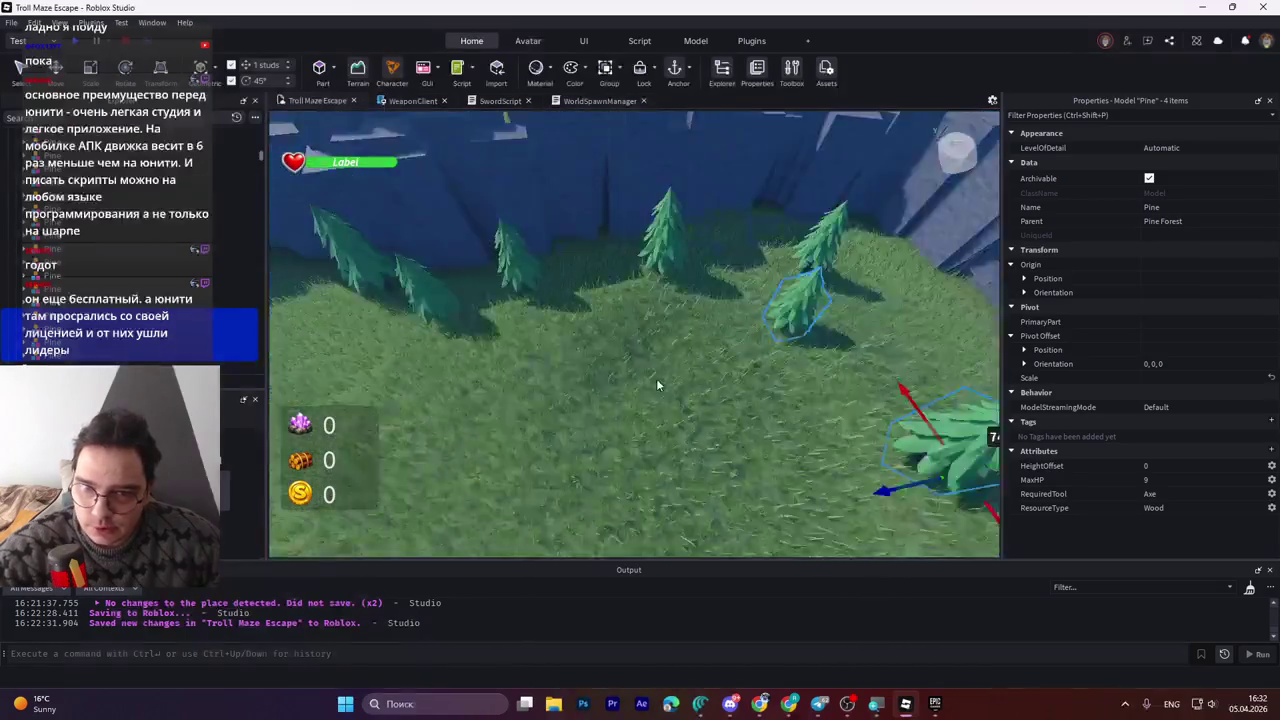
key("f")
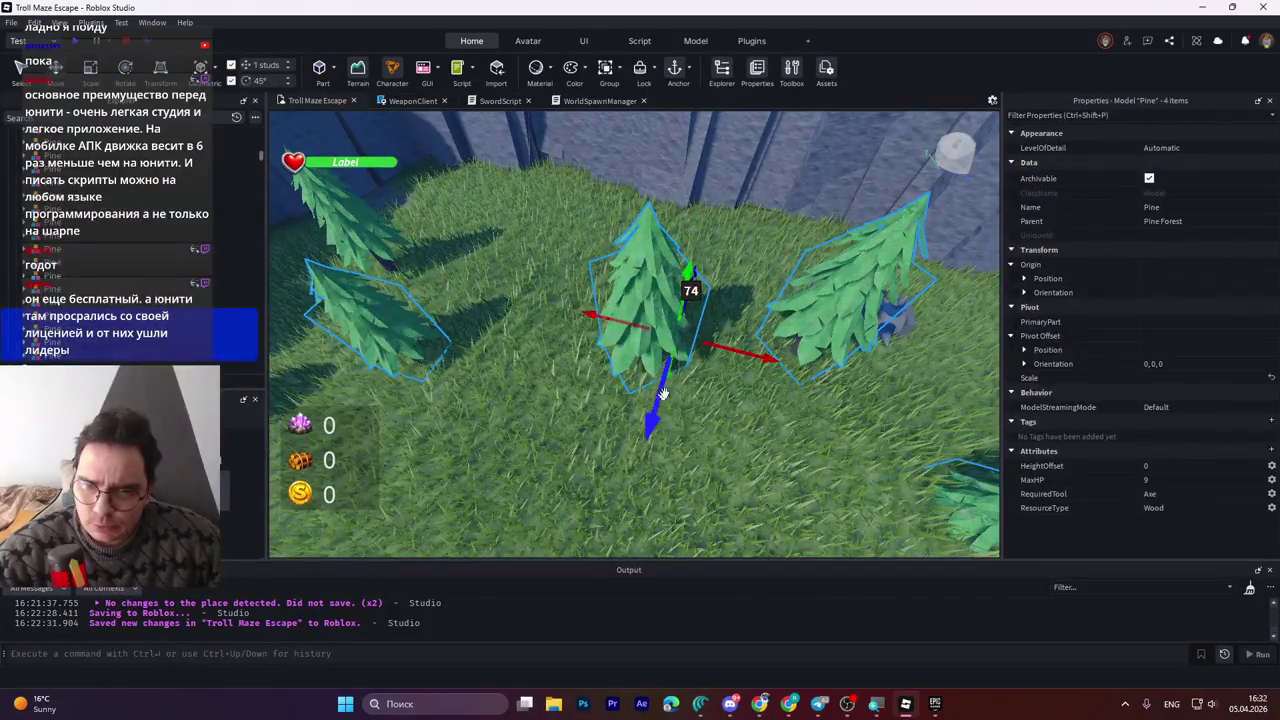
mouse_move(662, 393)
left_mouse_down()
mouse_move(705, 370)
mouse_move(734, 306)
left_mouse_up()
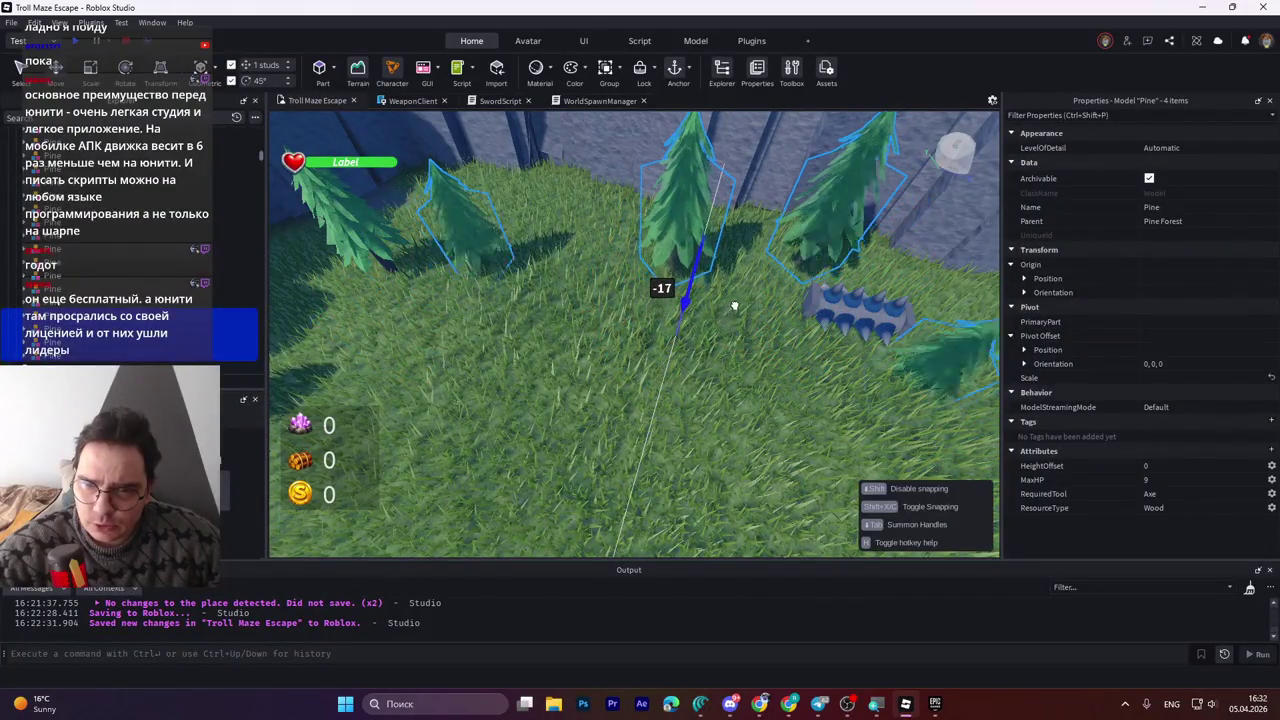
left_click(468, 240)
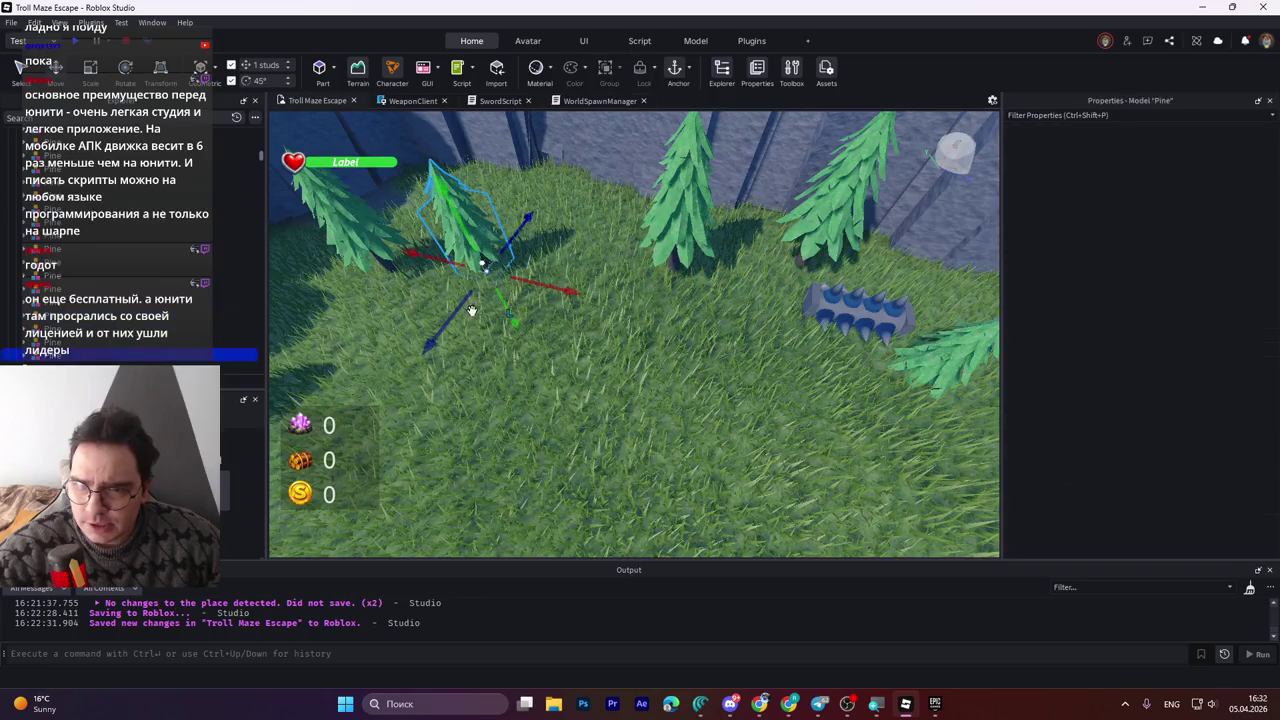
Move two Pine Forest pines back along their depth axis and sideways along X.
left_click_drag(458, 320, 513, 260)
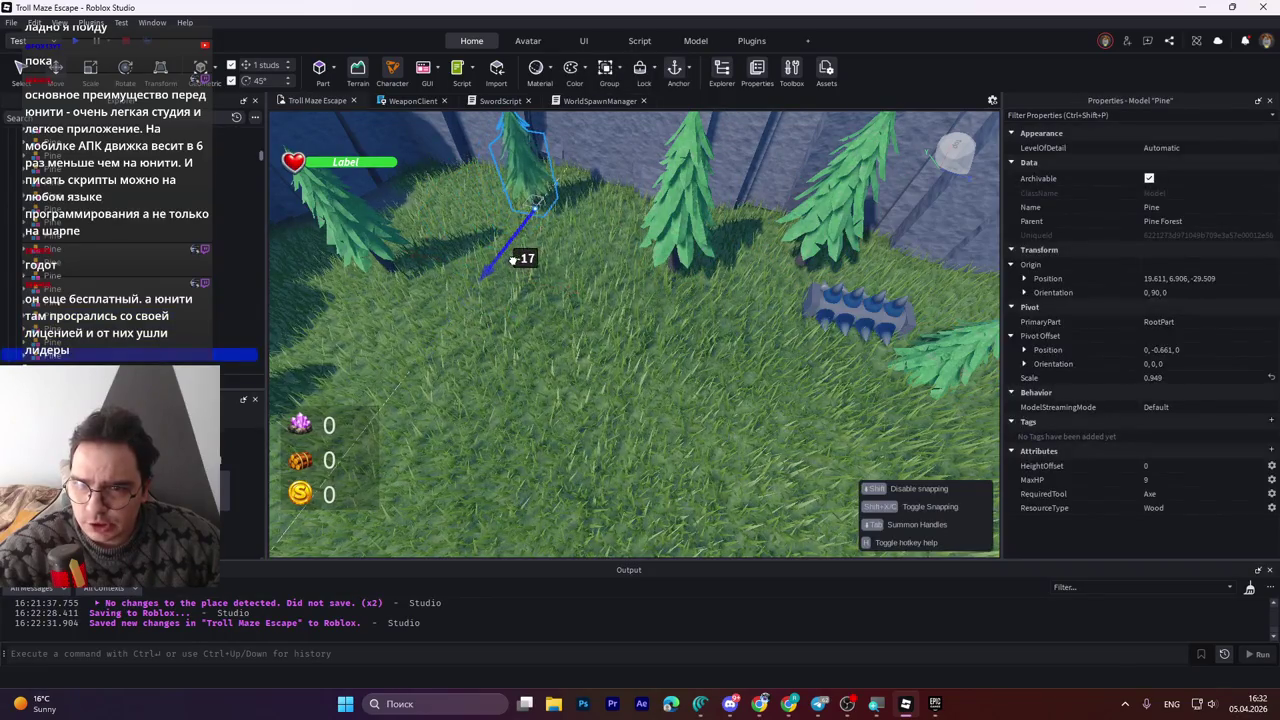
left_click(656, 232)
left_click_drag(721, 319, 606, 224)
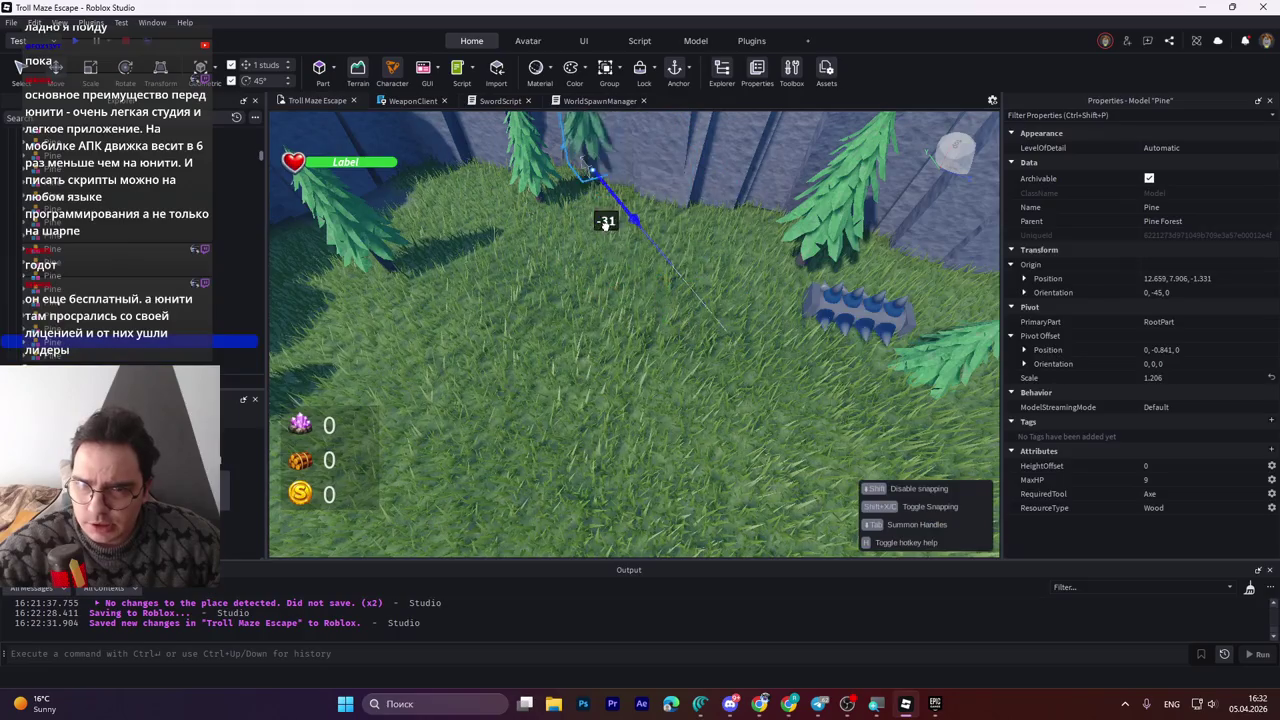
mouse_move(662, 148)
left_mouse_down()
mouse_move(560, 225)
mouse_move(474, 243)
left_mouse_up()
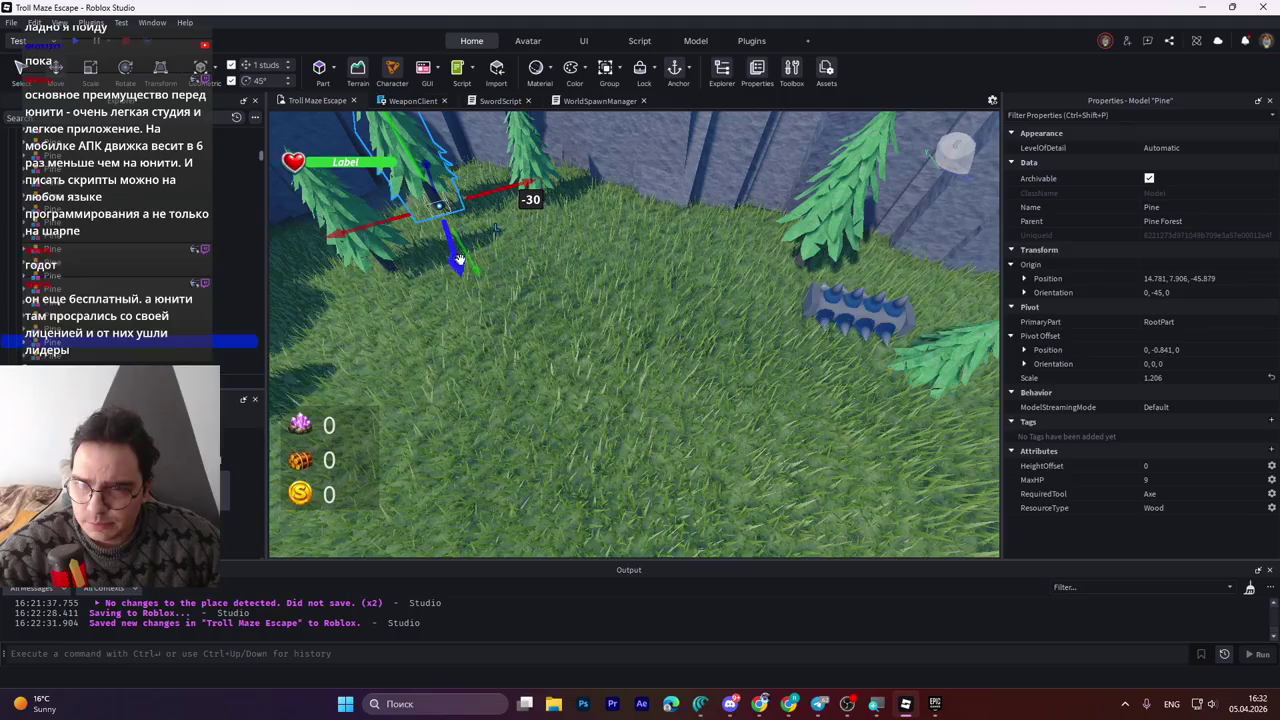
key("f")
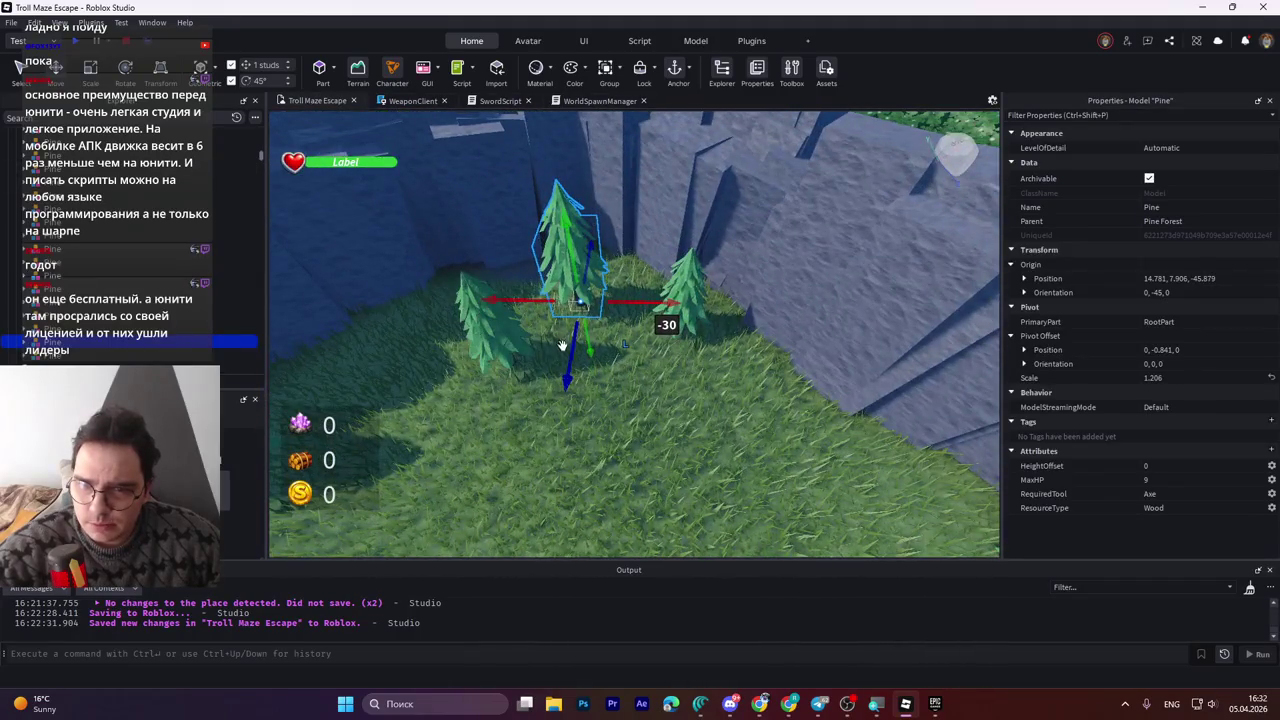
Reposition another pine across the field to 22.118, 0.696, -4.929 beside the other trees.
mouse_move(578, 328)
left_mouse_down()
mouse_move(585, 318)
mouse_move(603, 334)
mouse_move(529, 361)
left_mouse_up()
mouse_move(555, 415)
left_mouse_down()
mouse_move(578, 365)
mouse_move(523, 379)
left_mouse_up()
key("f")
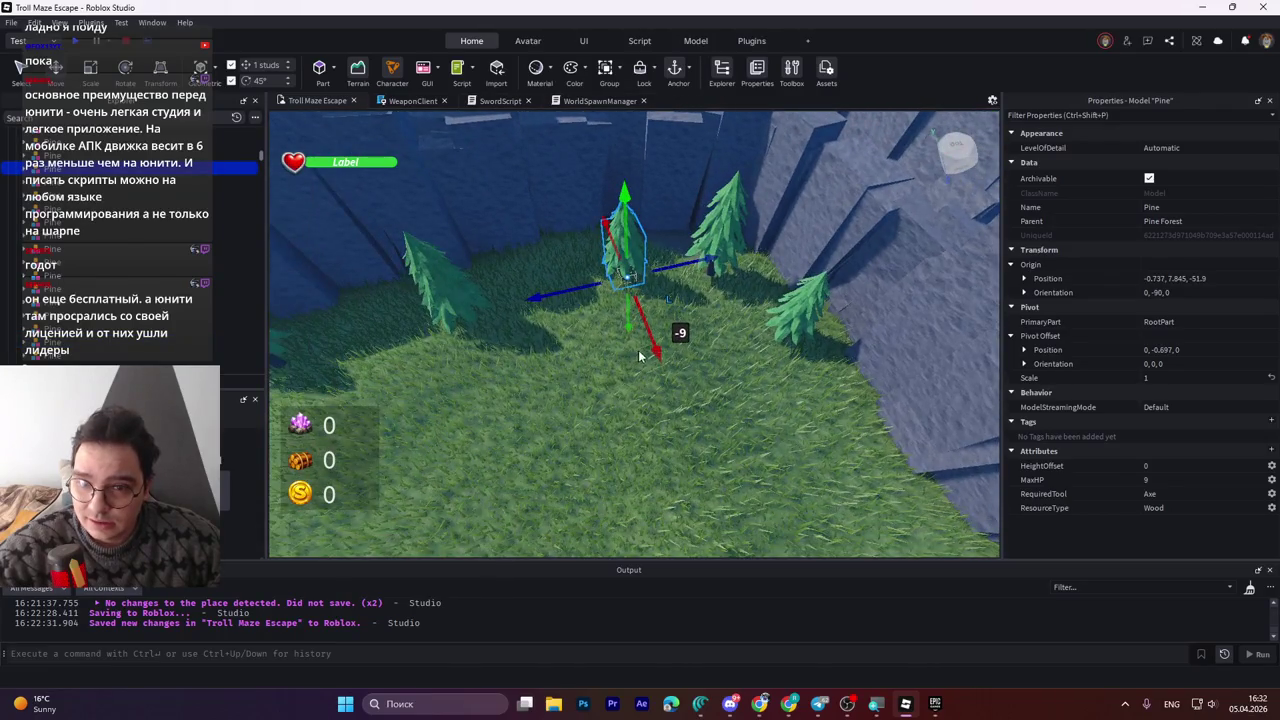
left_click_drag(648, 340, 524, 349)
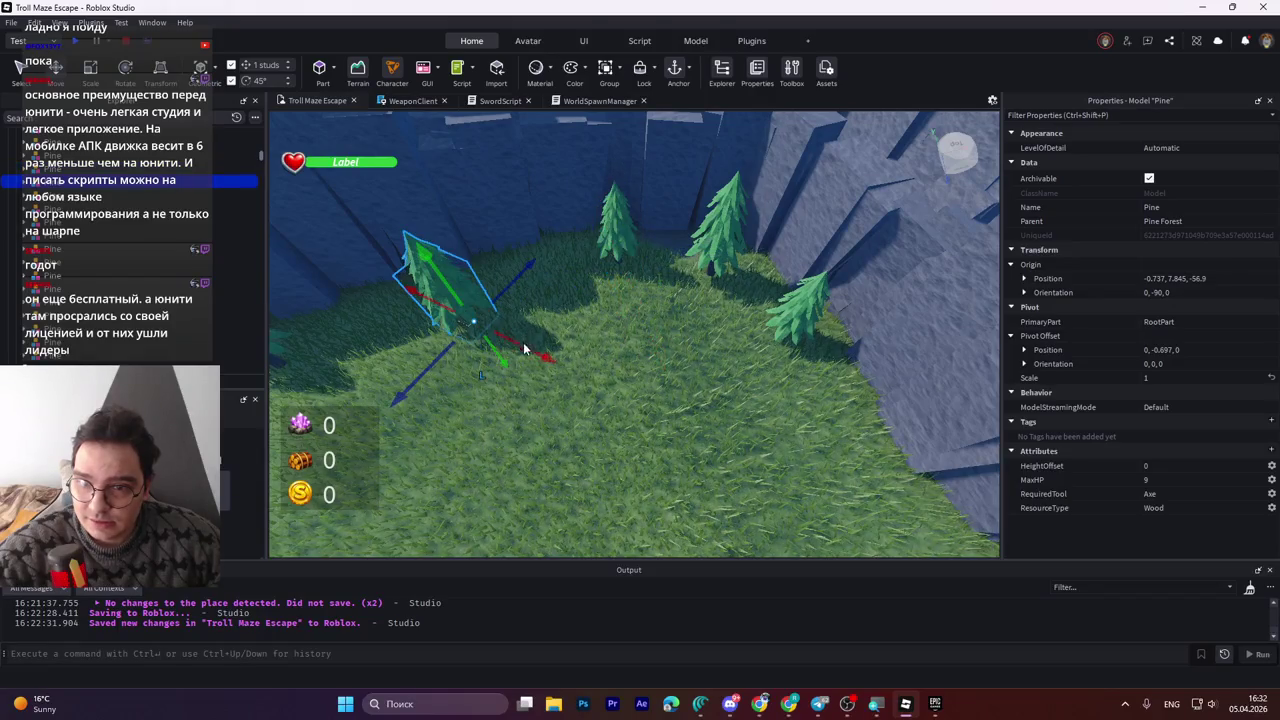
mouse_move(433, 365)
left_mouse_down()
mouse_move(455, 340)
mouse_move(430, 370)
mouse_move(513, 372)
left_mouse_up()
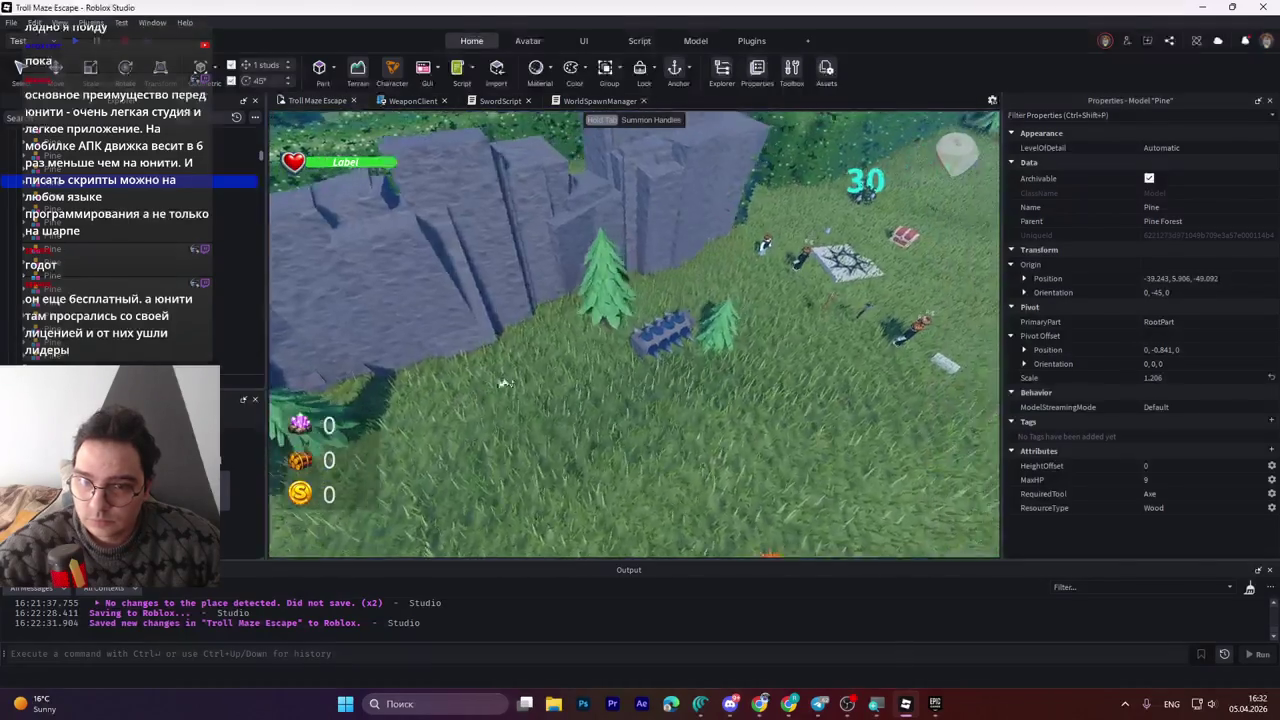
key("Tab")
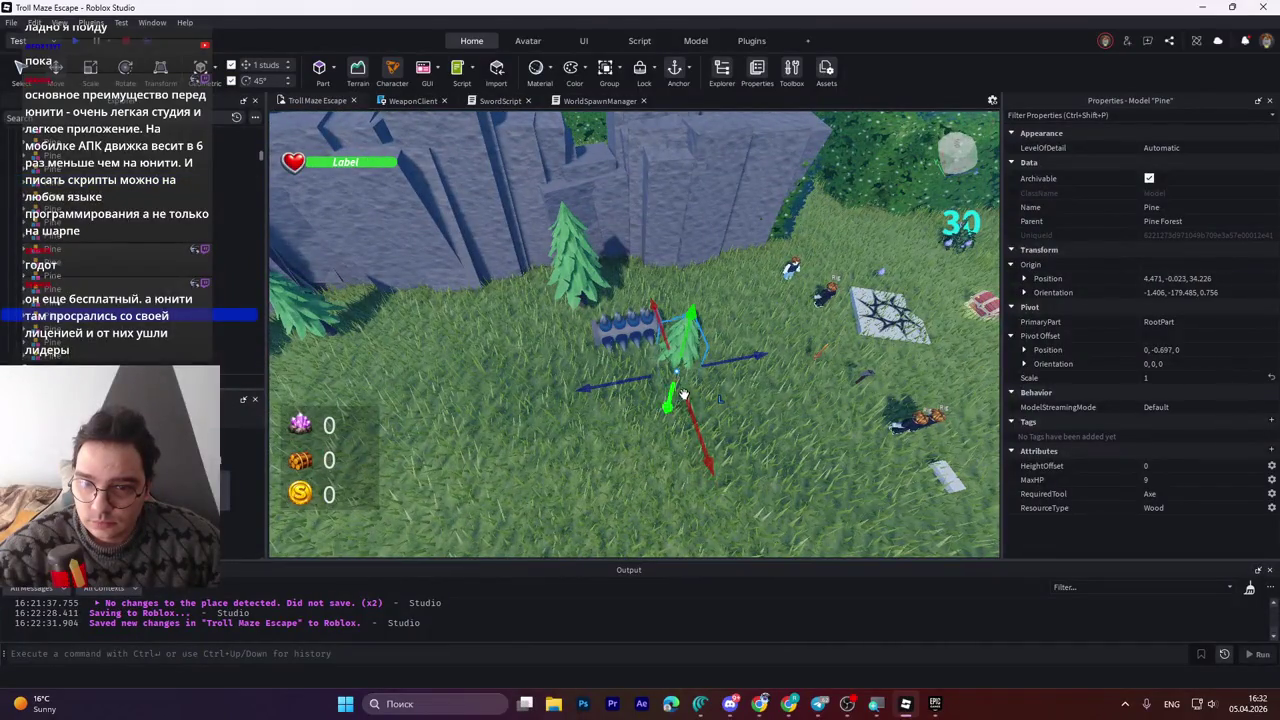
left_click_drag(620, 384, 668, 384)
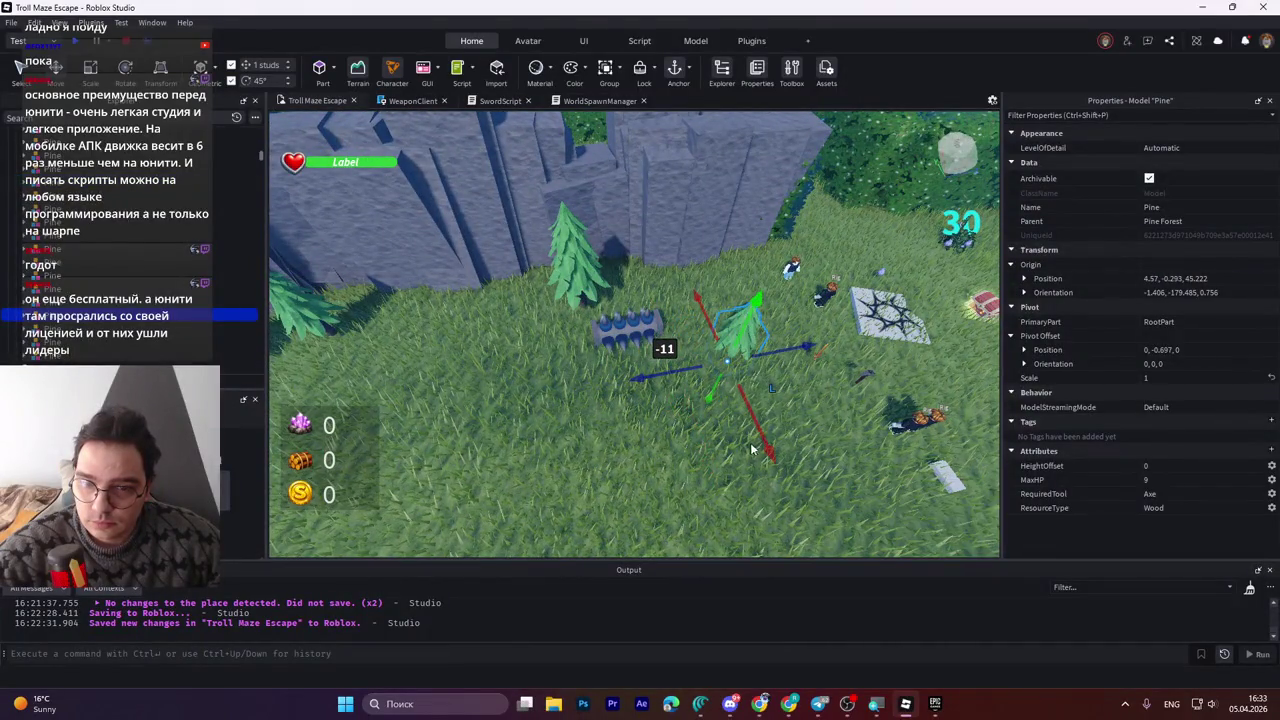
left_click_drag(762, 440, 722, 387)
mouse_move(772, 298)
left_mouse_down()
mouse_move(560, 330)
mouse_move(500, 360)
mouse_move(478, 403)
mouse_move(652, 307)
left_mouse_up()
Select the GrandWall1 stone wall near the hedge maze.
key("w")
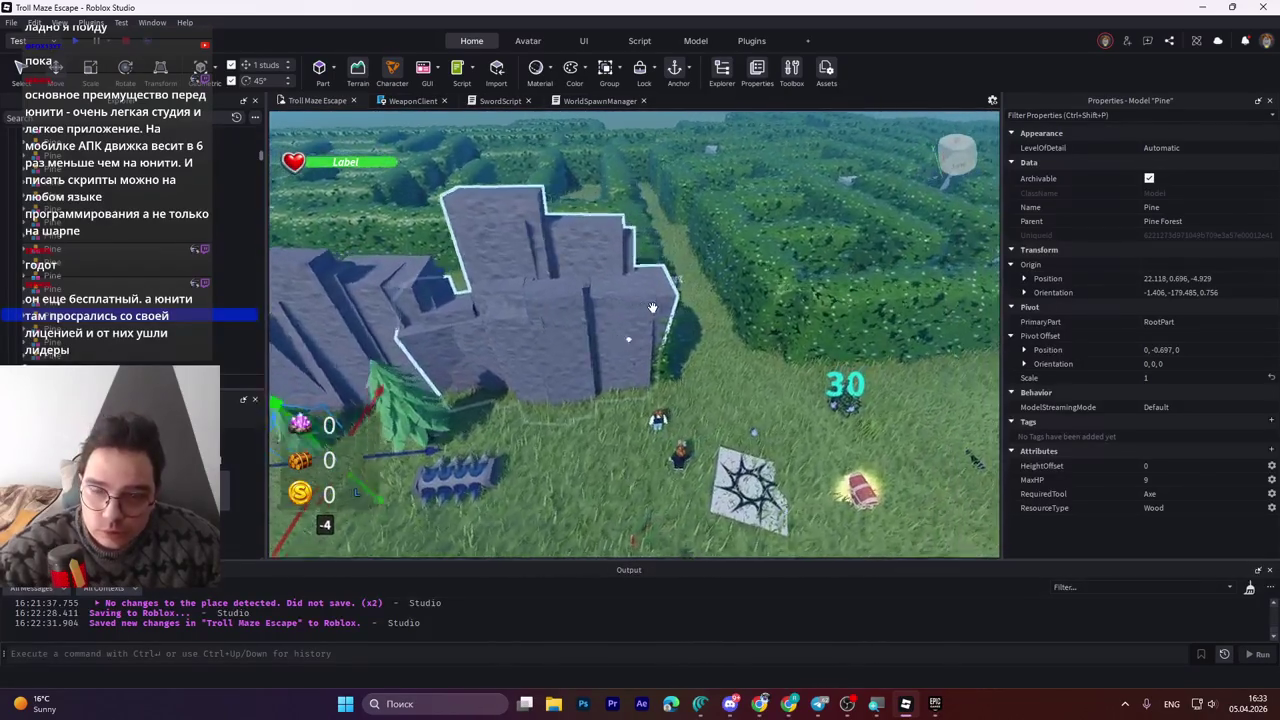
left_click(400, 270)
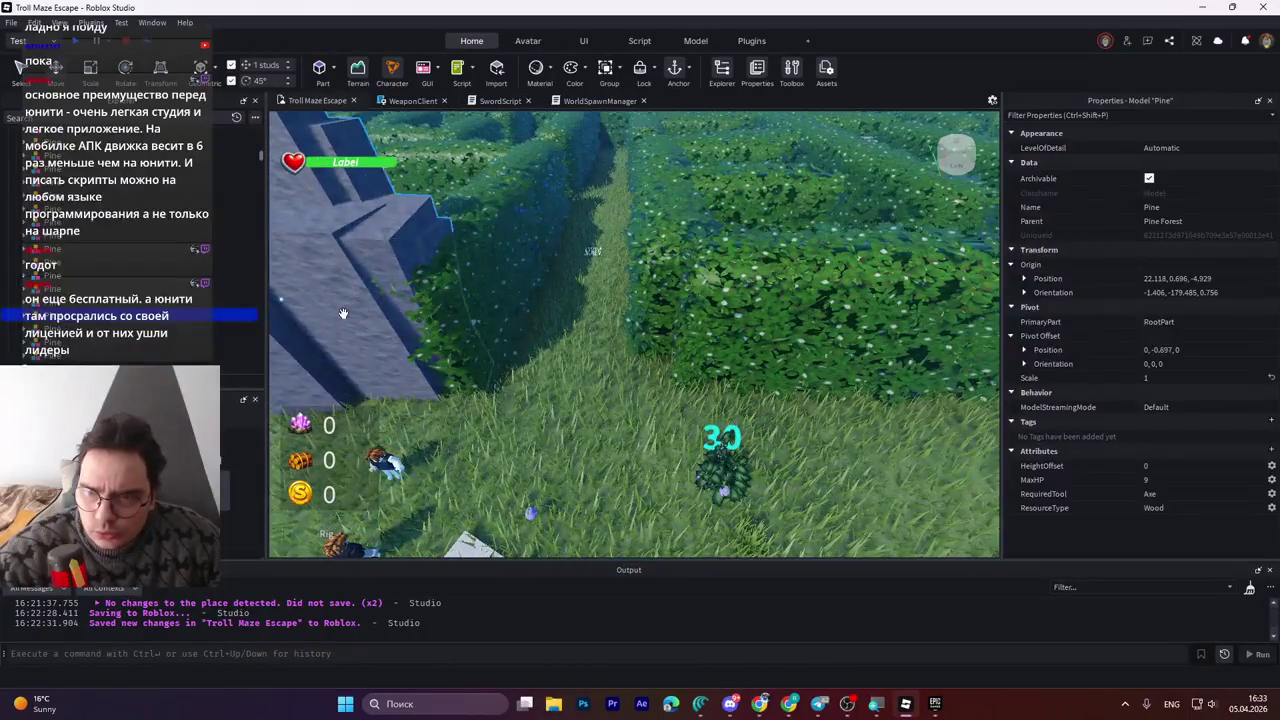
key("a")
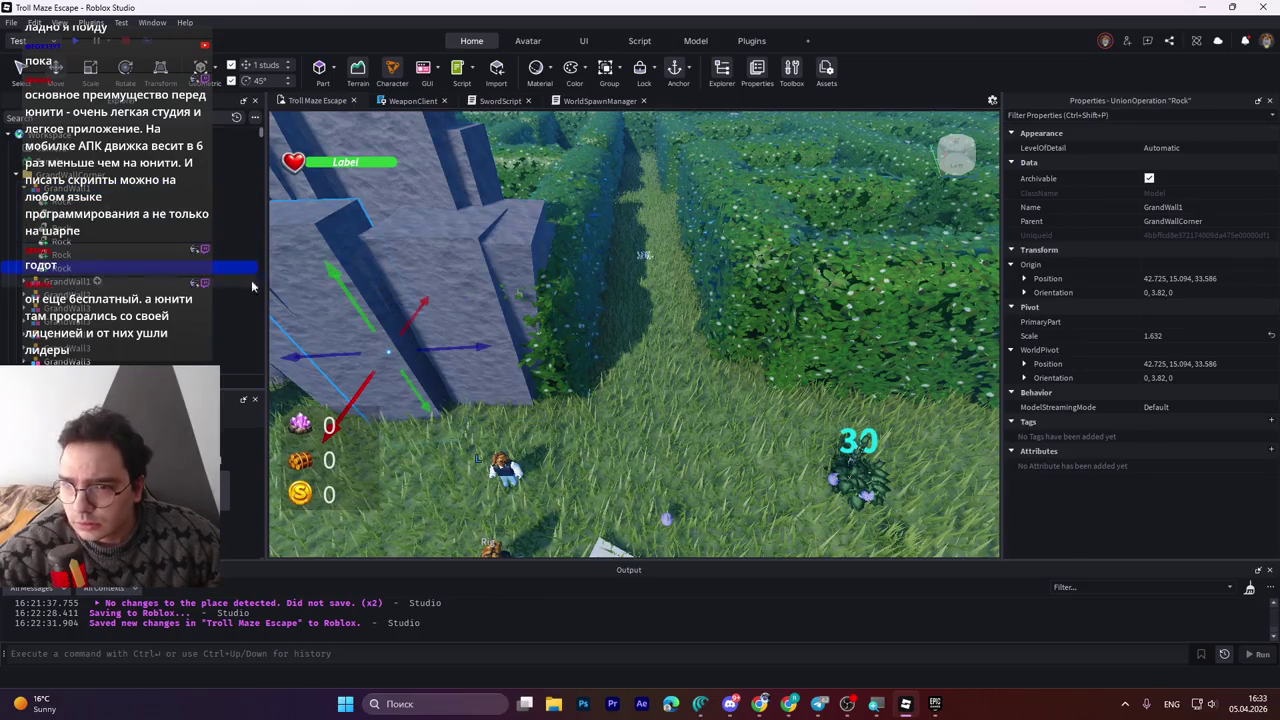
Shift two GrandWall1 rocks 6 studs along the X axis.
left_click(460, 355)
left_click(371, 285)
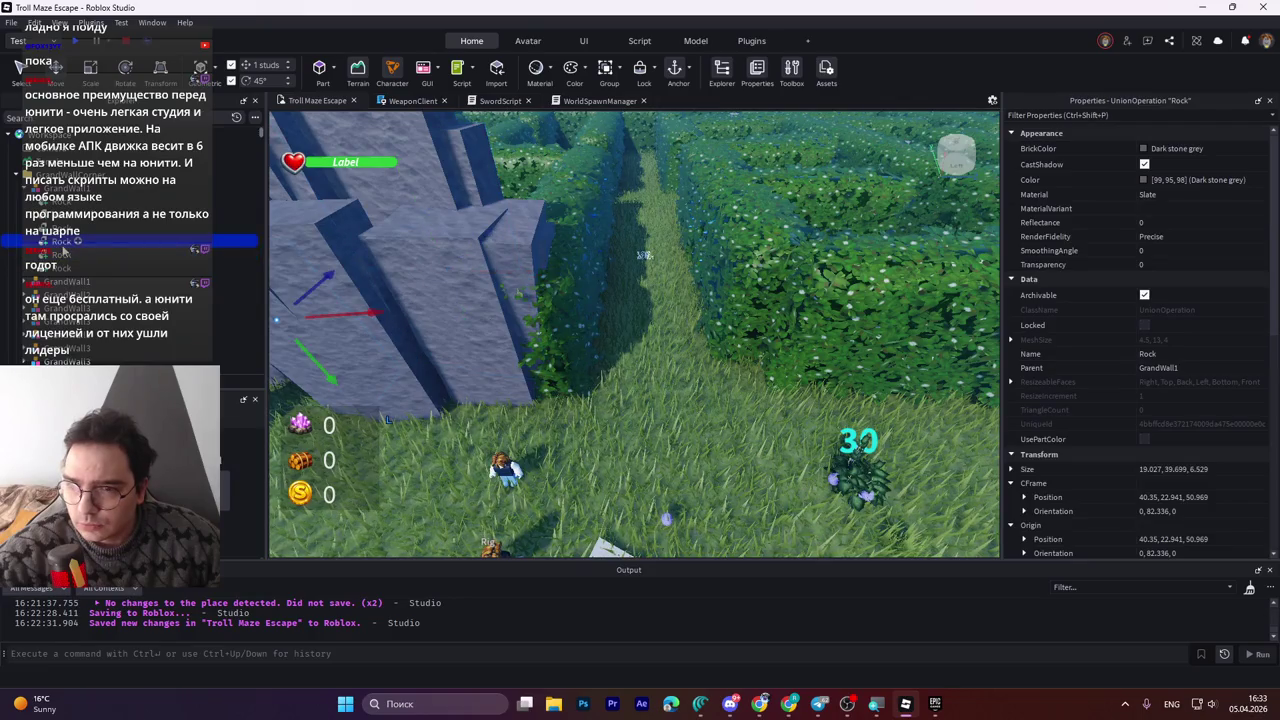
left_click(514, 283)
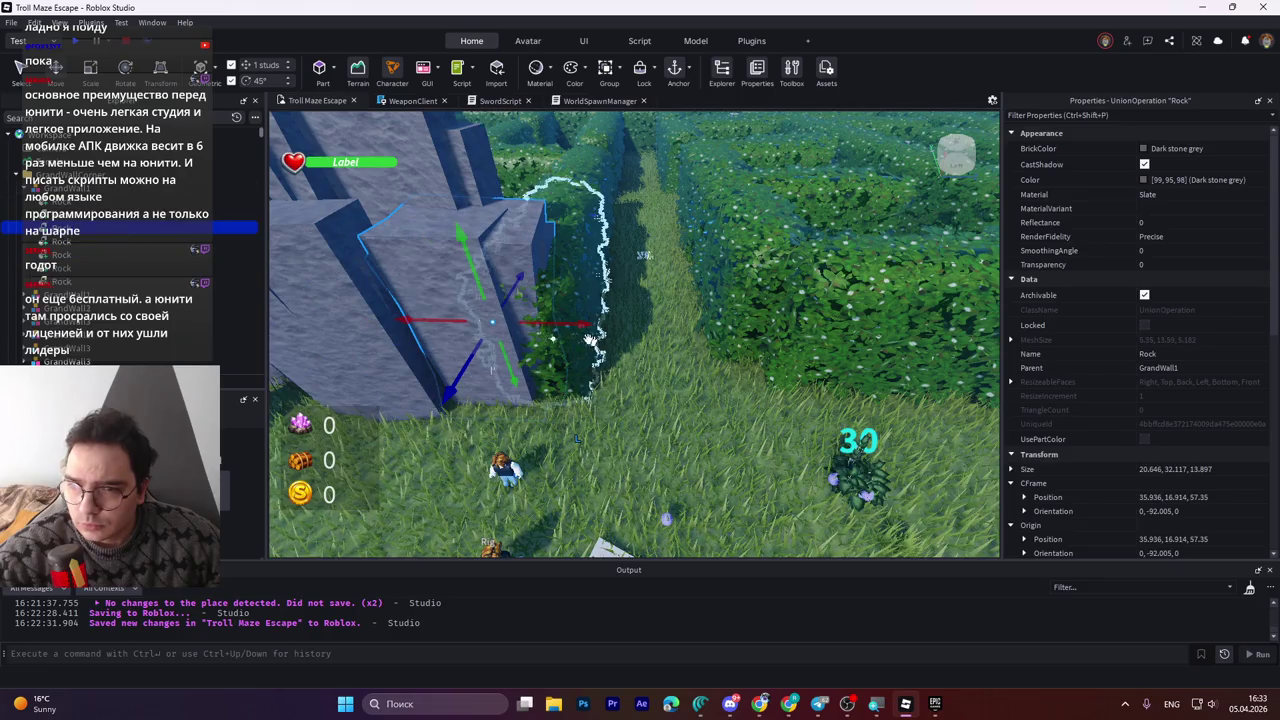
left_click(560, 300)
mouse_move(600, 323)
left_mouse_down()
mouse_move(889, 346)
mouse_move(858, 345)
left_mouse_up()
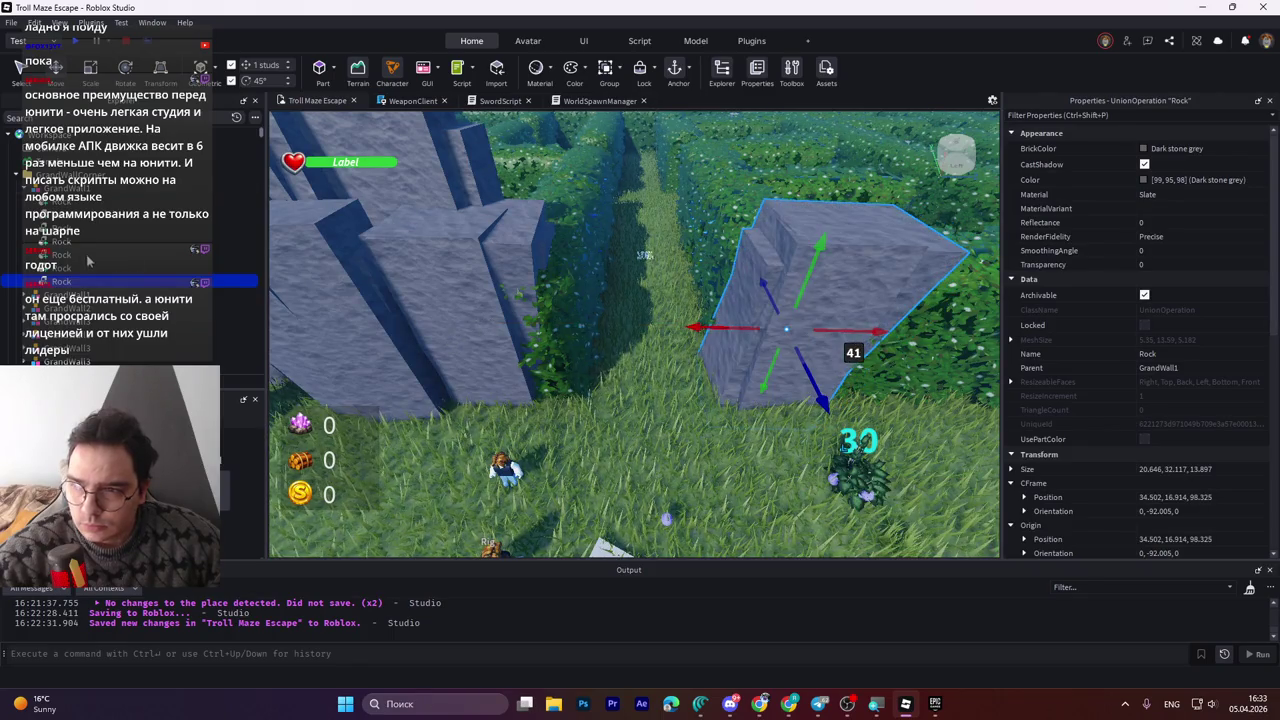
left_click(516, 344)
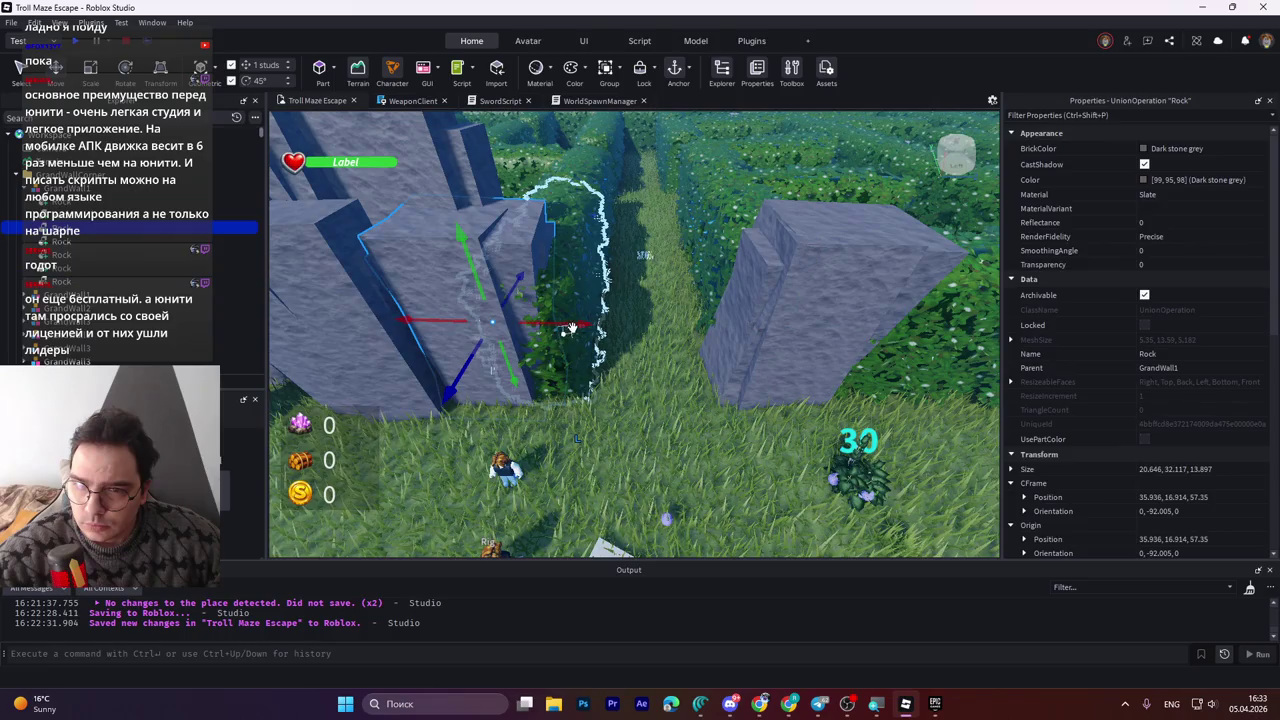
left_click_drag(577, 327, 618, 327)
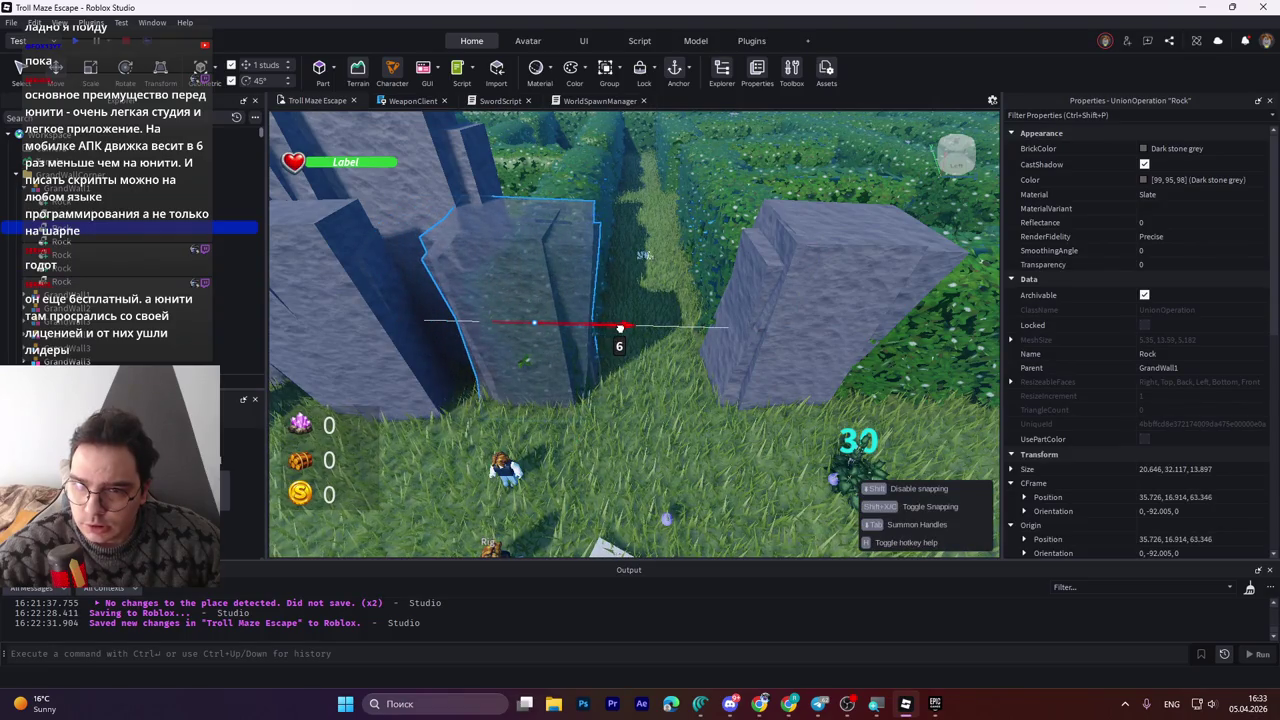
Push two more GrandWall1 rocks 6 studs along their blue axis.
key("w")
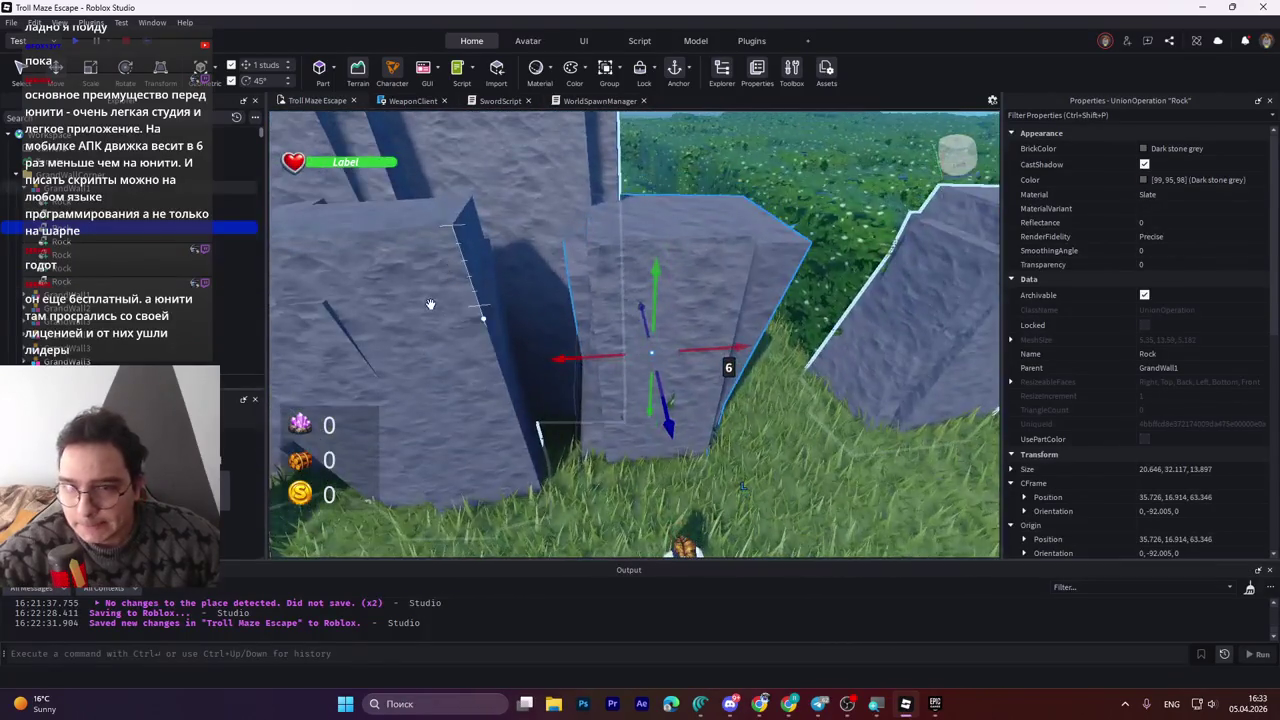
key("w")
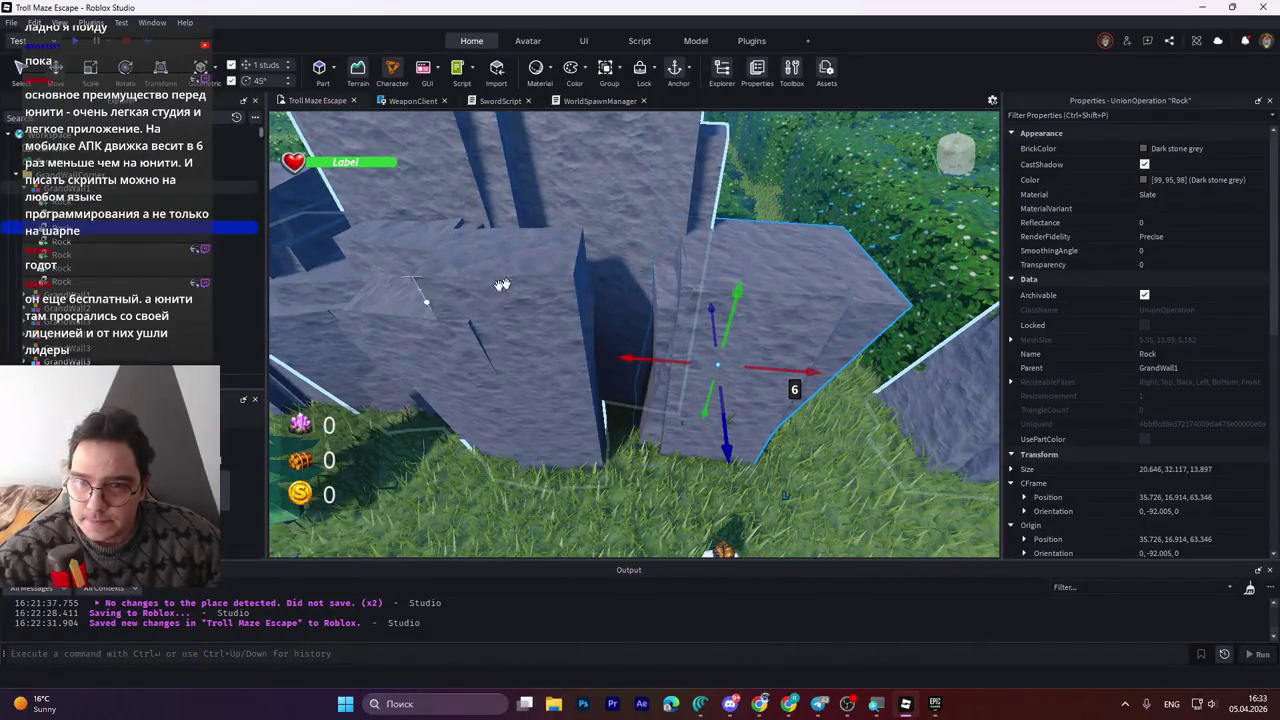
key("w")
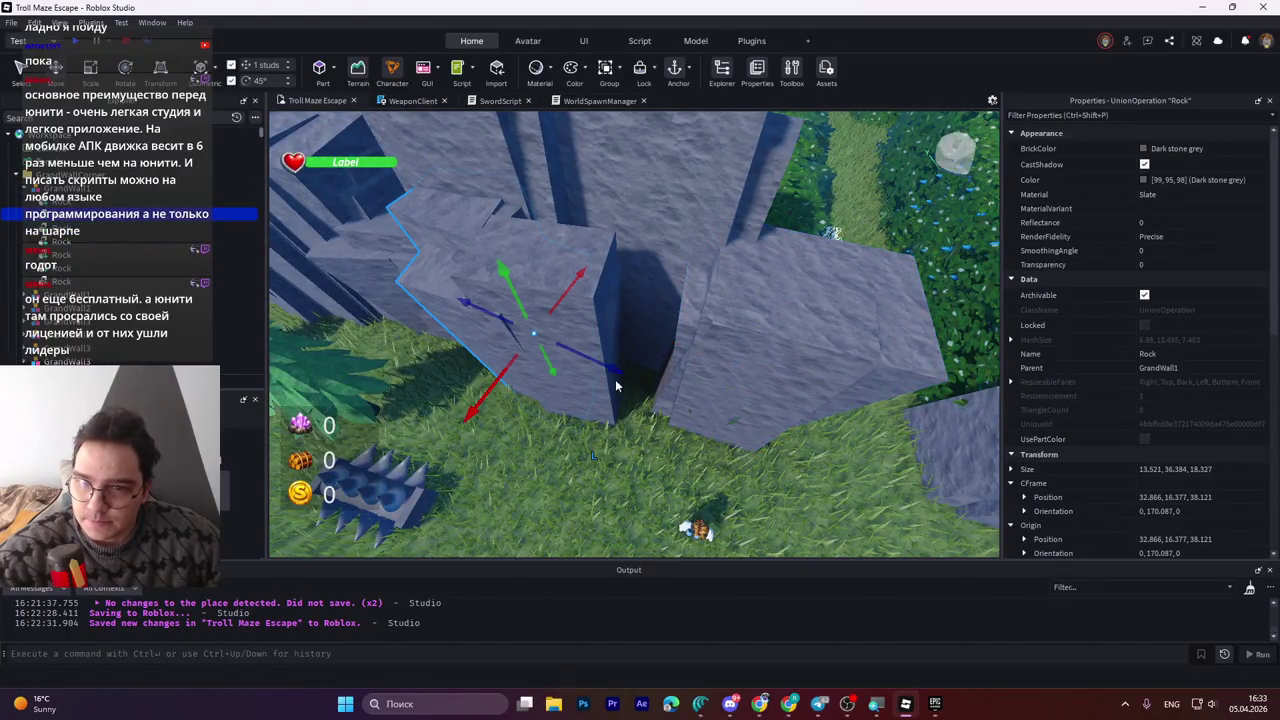
left_click(610, 368)
mouse_move(620, 372)
left_mouse_down()
mouse_move(654, 360)
mouse_move(700, 386)
mouse_move(690, 392)
left_mouse_up()
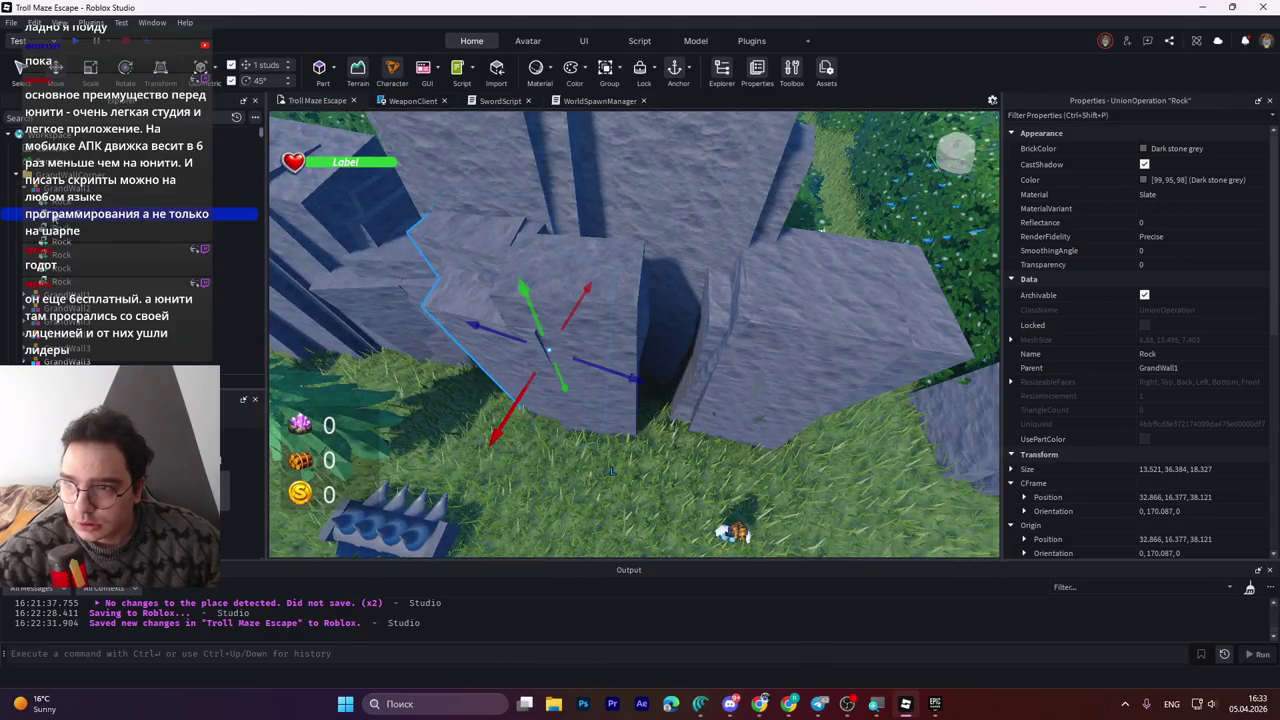
left_click(602, 285)
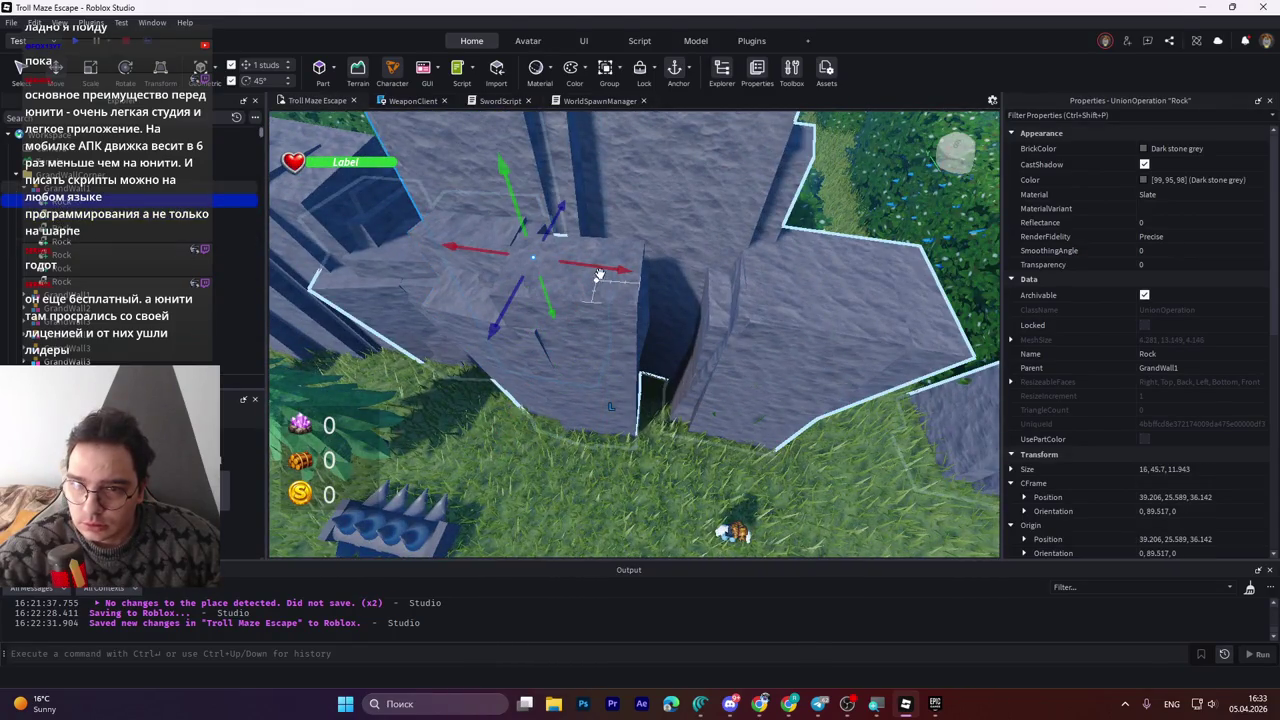
left_click(540, 300)
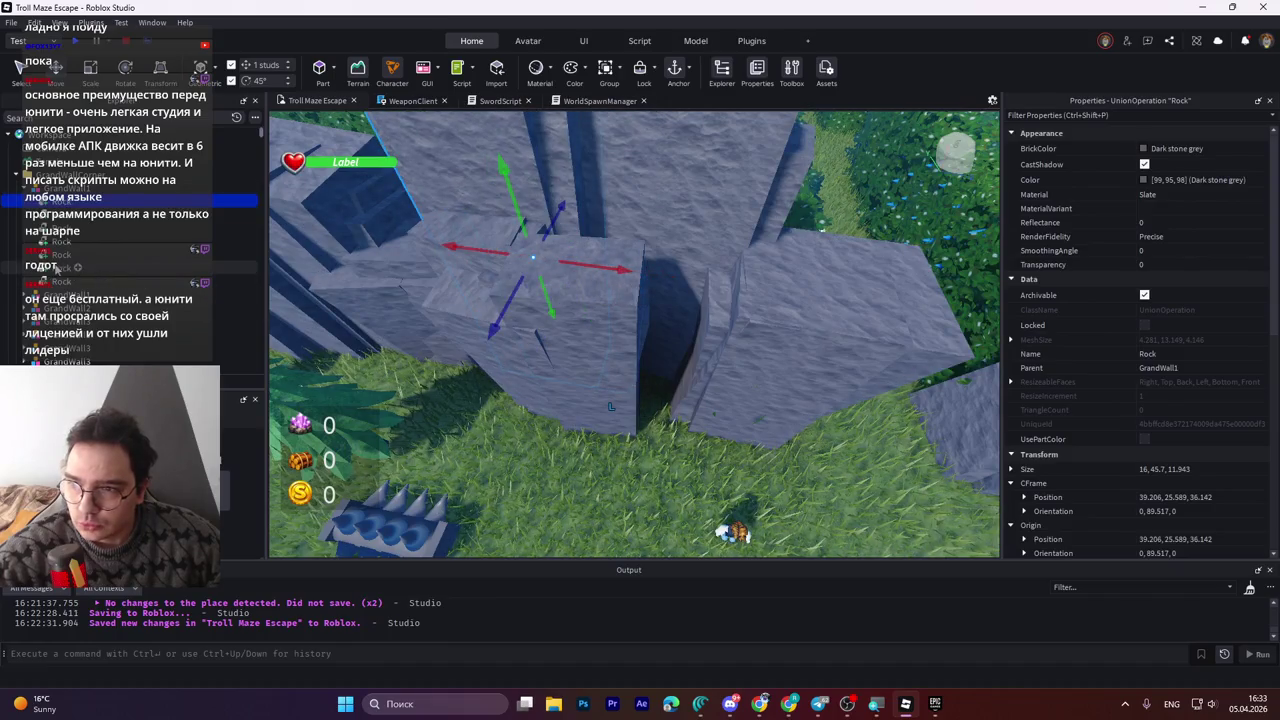
mouse_move(683, 385)
left_mouse_down()
mouse_move(766, 354)
mouse_move(797, 363)
mouse_move(731, 363)
mouse_move(703, 385)
left_mouse_up()
scroll(703, 385, "up", 3)
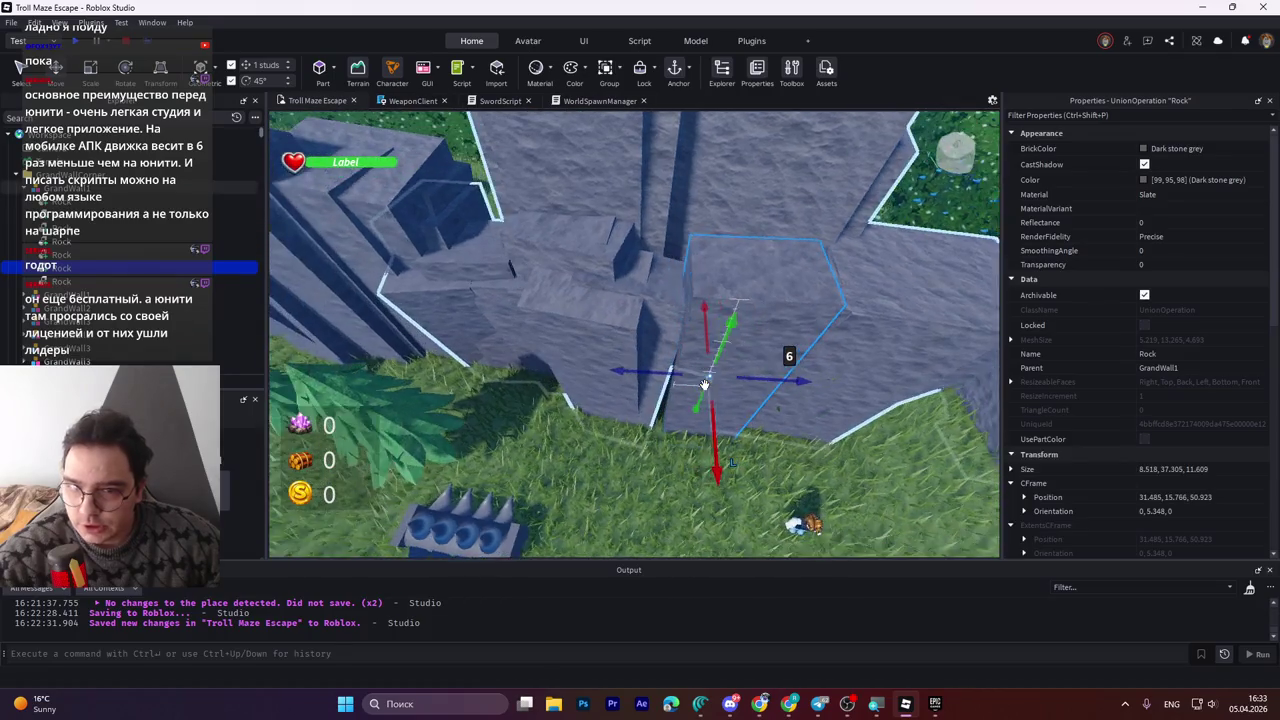
Stretch another GrandWall1 rock to 21.327 deep (13.521 × 36.384 × 21.327).
left_click(57, 254)
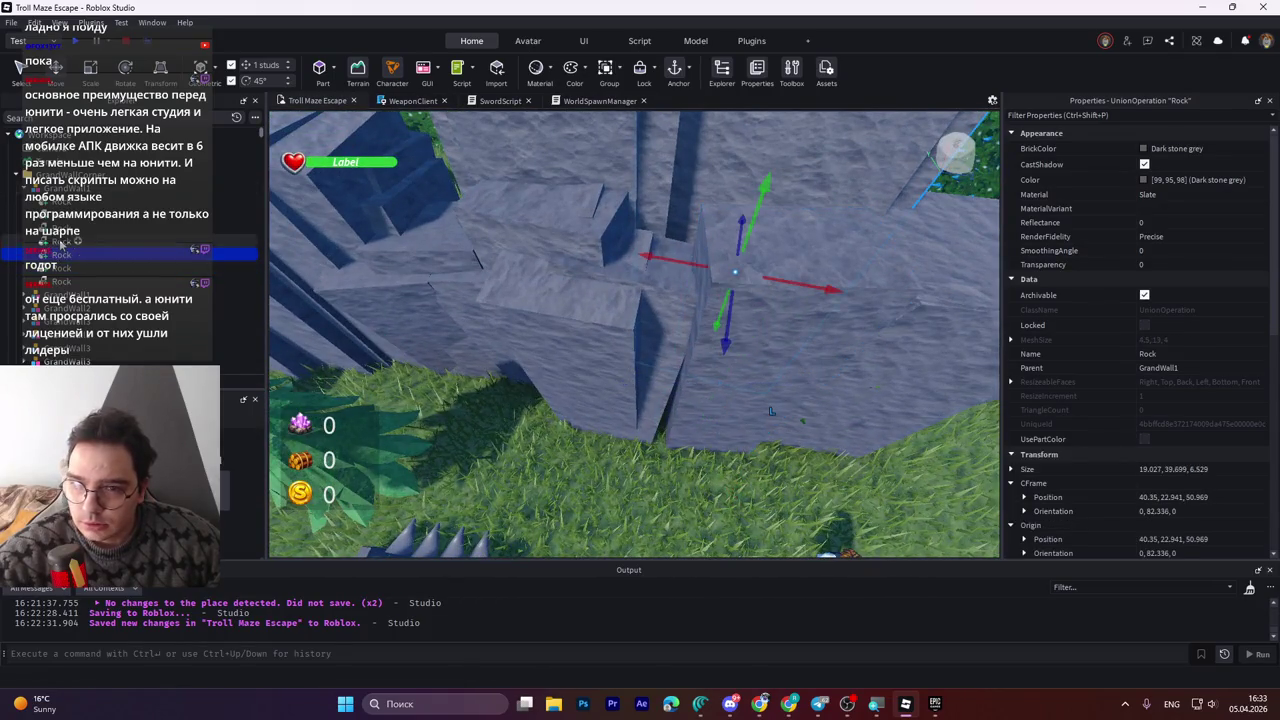
left_click(65, 241)
left_click(62, 228)
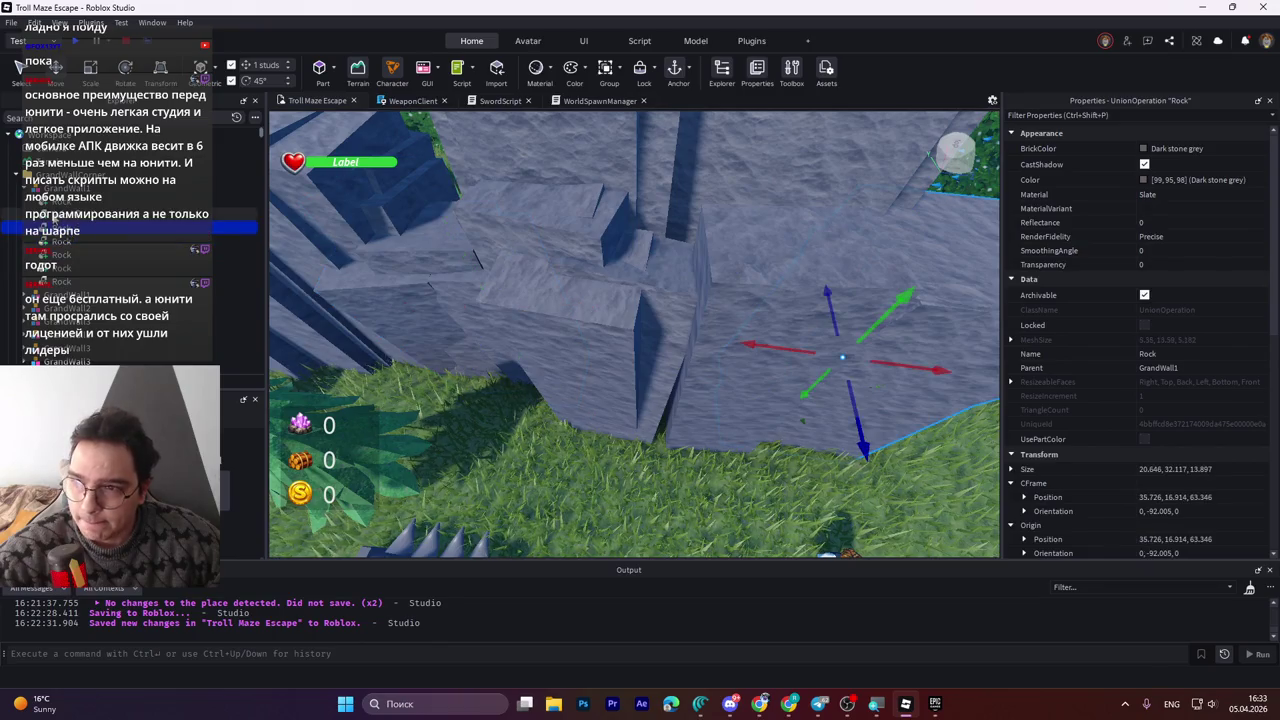
left_click(676, 383)
key("ctrl+4")
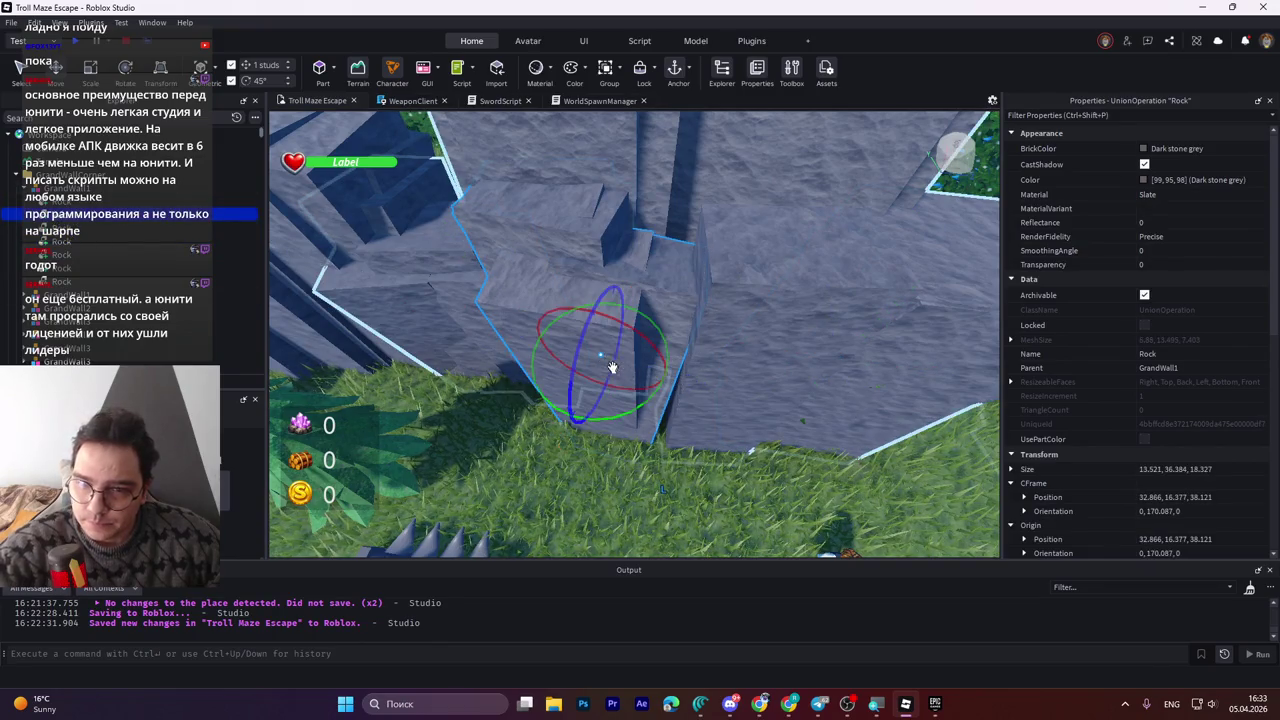
key("ctrl+3")
left_click_drag(703, 384, 670, 407)
scroll(680, 430, "down", 10)
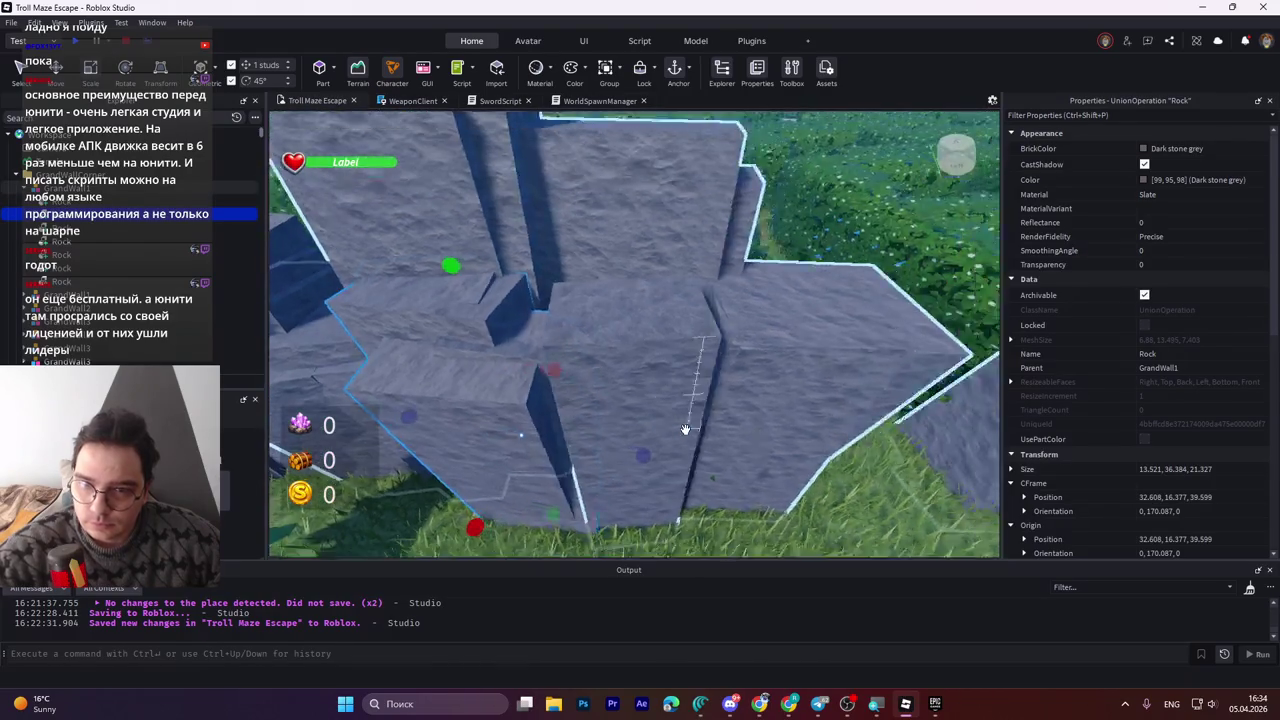
scroll(694, 460, "up", 5)
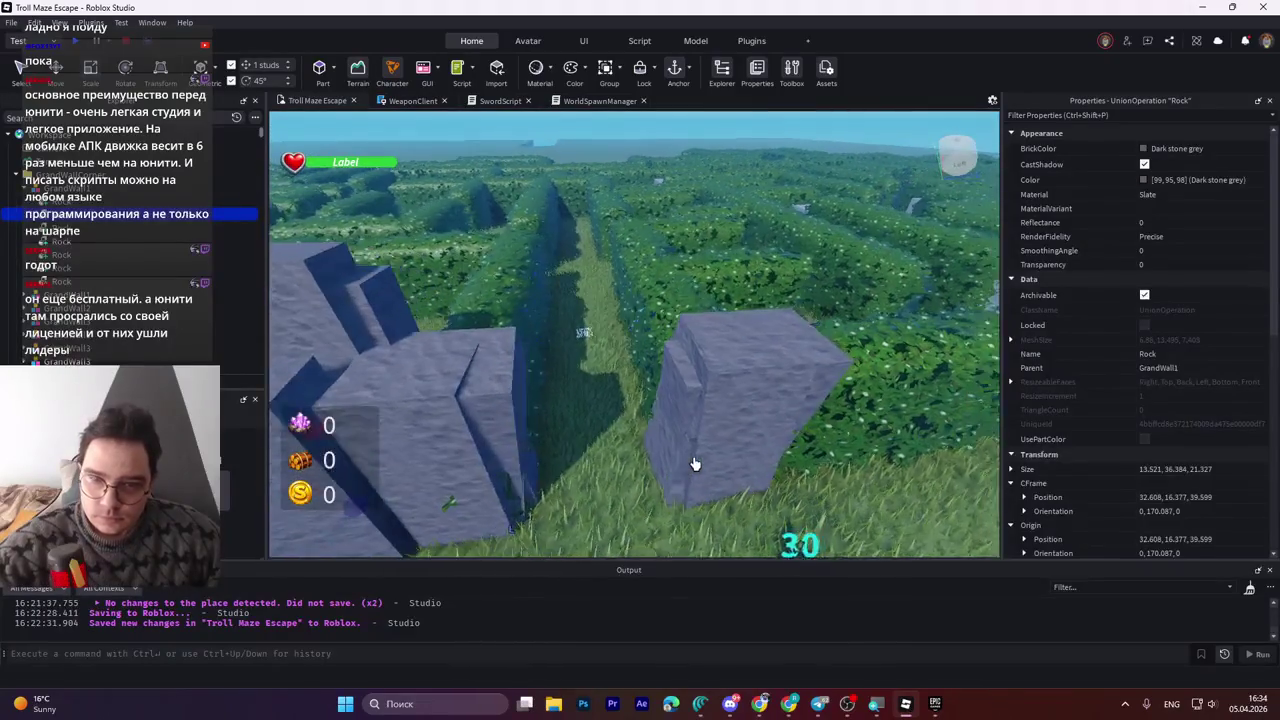
Move the left GrandWall1 rock sideways along the wall beside the corridor.
left_click(643, 440)
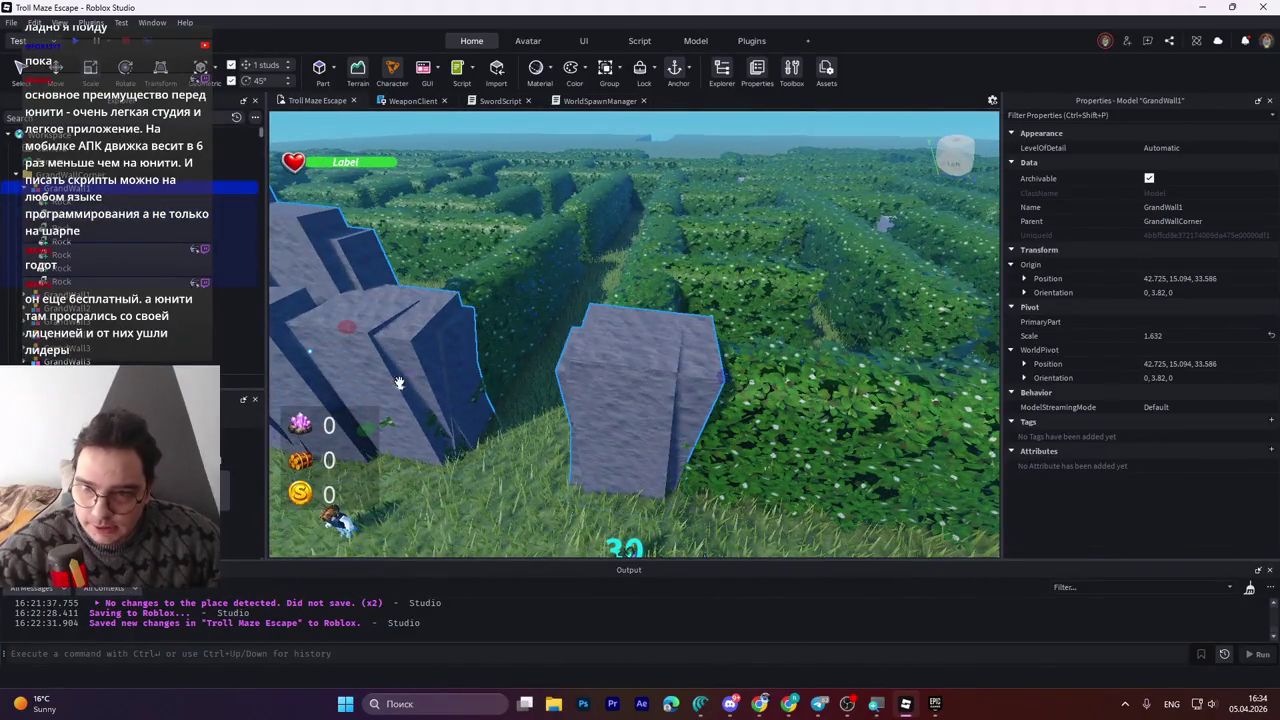
key("f")
scroll(398, 383, "down", 3)
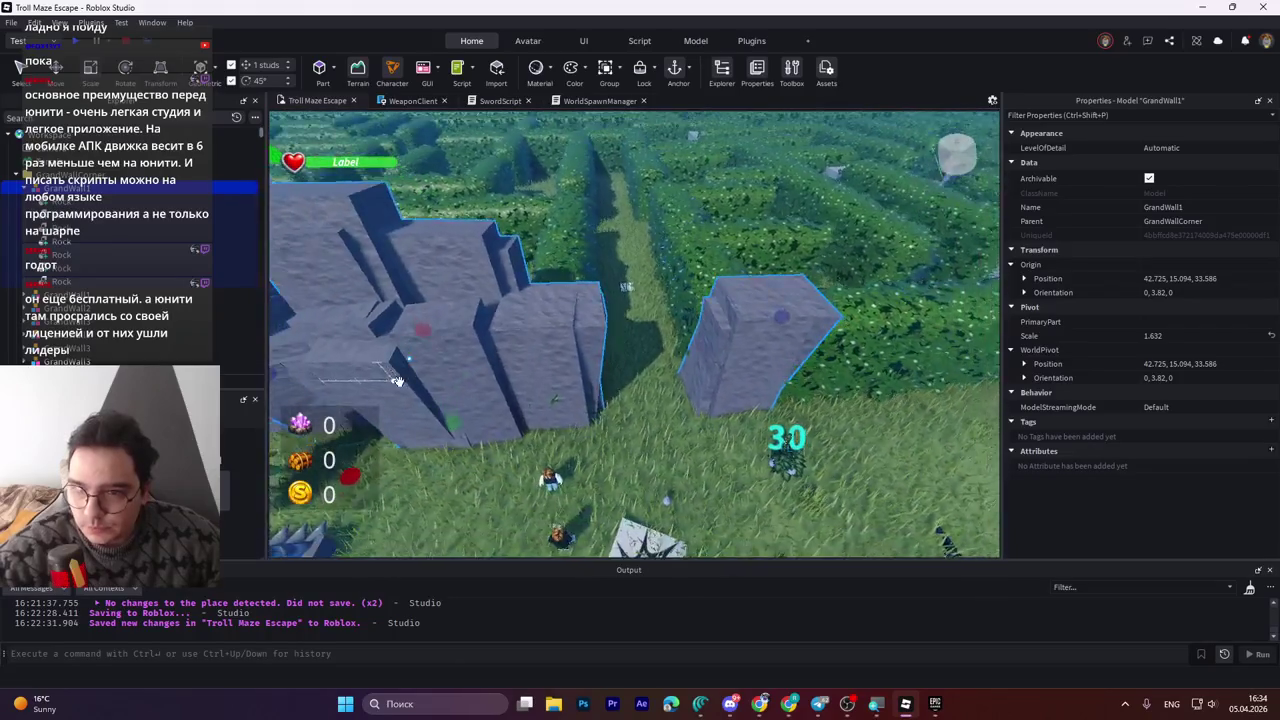
left_click(55, 228)
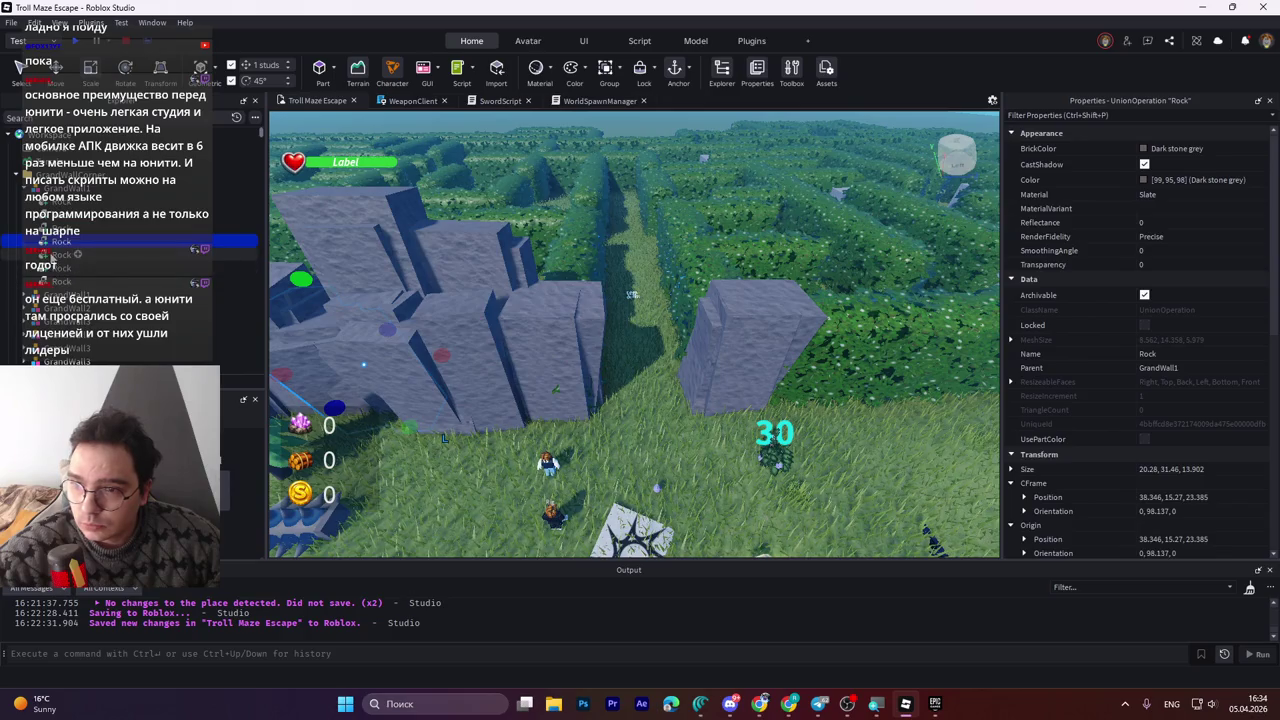
left_click(55, 255)
left_click(57, 282)
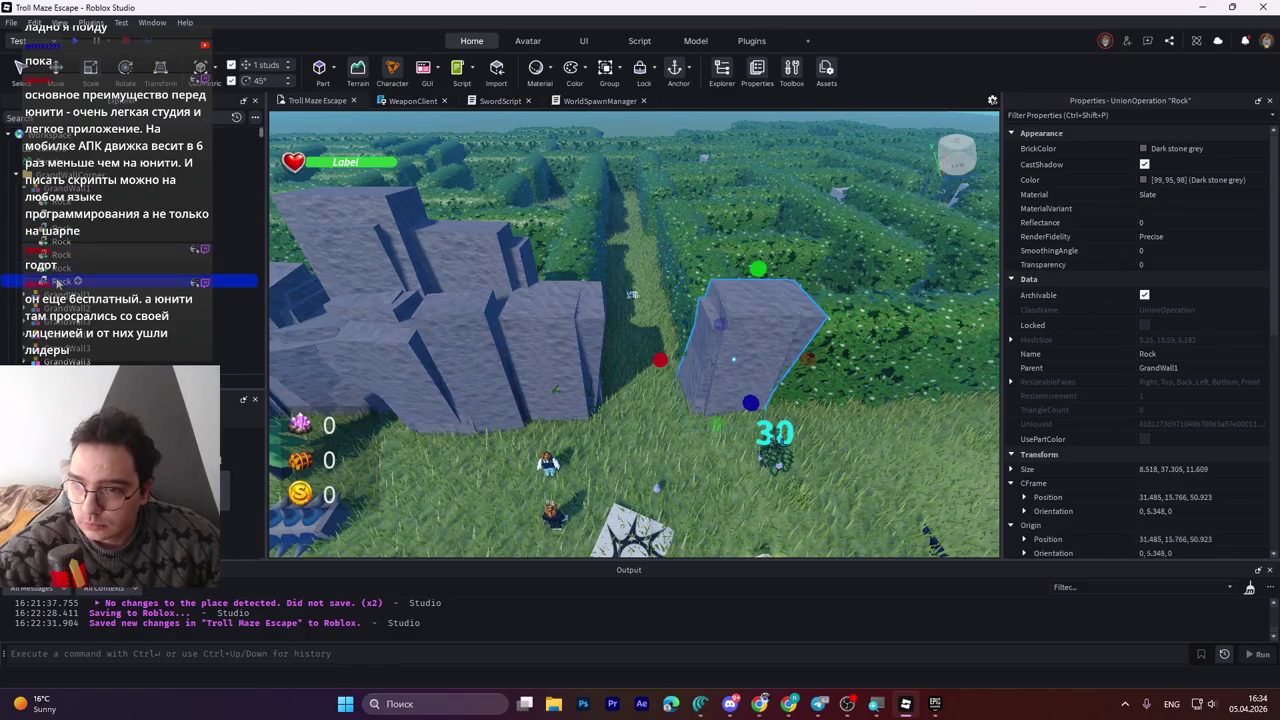
left_click(57, 294)
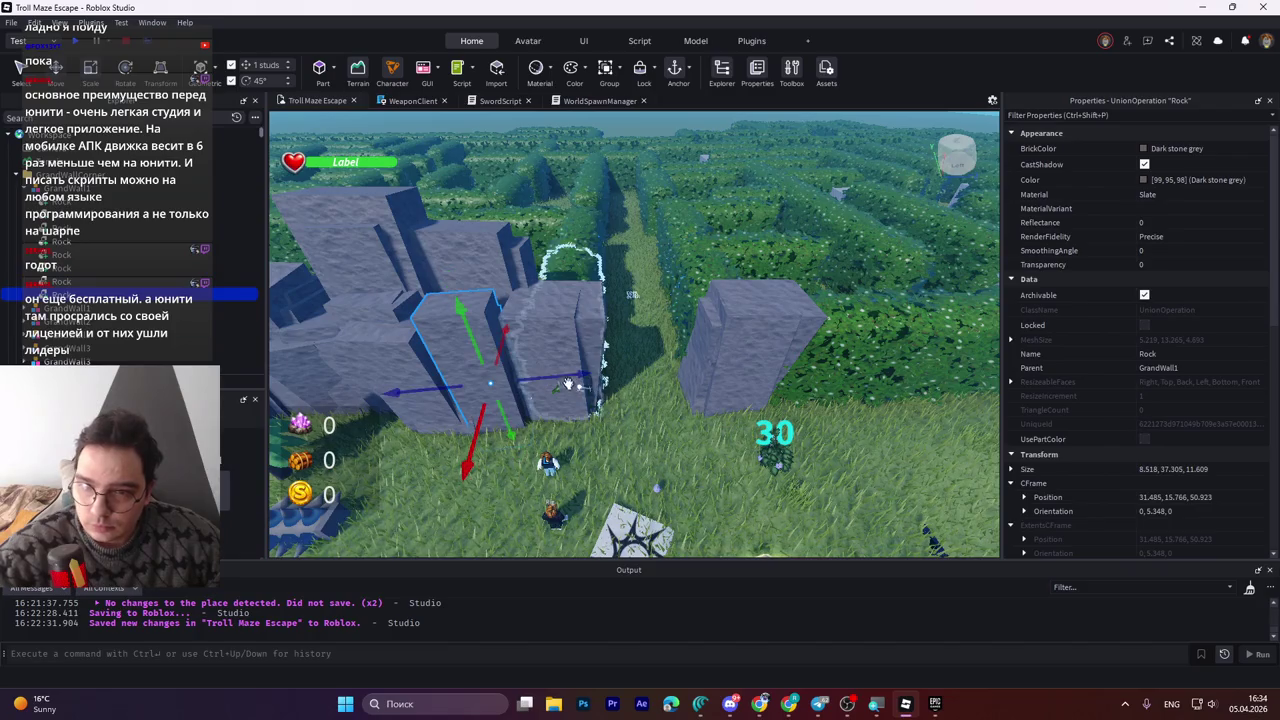
mouse_move(563, 378)
left_mouse_down()
mouse_move(908, 393)
mouse_move(817, 397)
mouse_move(837, 445)
mouse_move(841, 435)
mouse_move(690, 500)
mouse_move(650, 492)
left_mouse_up()
Stretch that rock to 31.305 tall and save Troll Maze Escape to Roblox.
scroll(840, 436, "up", 5)
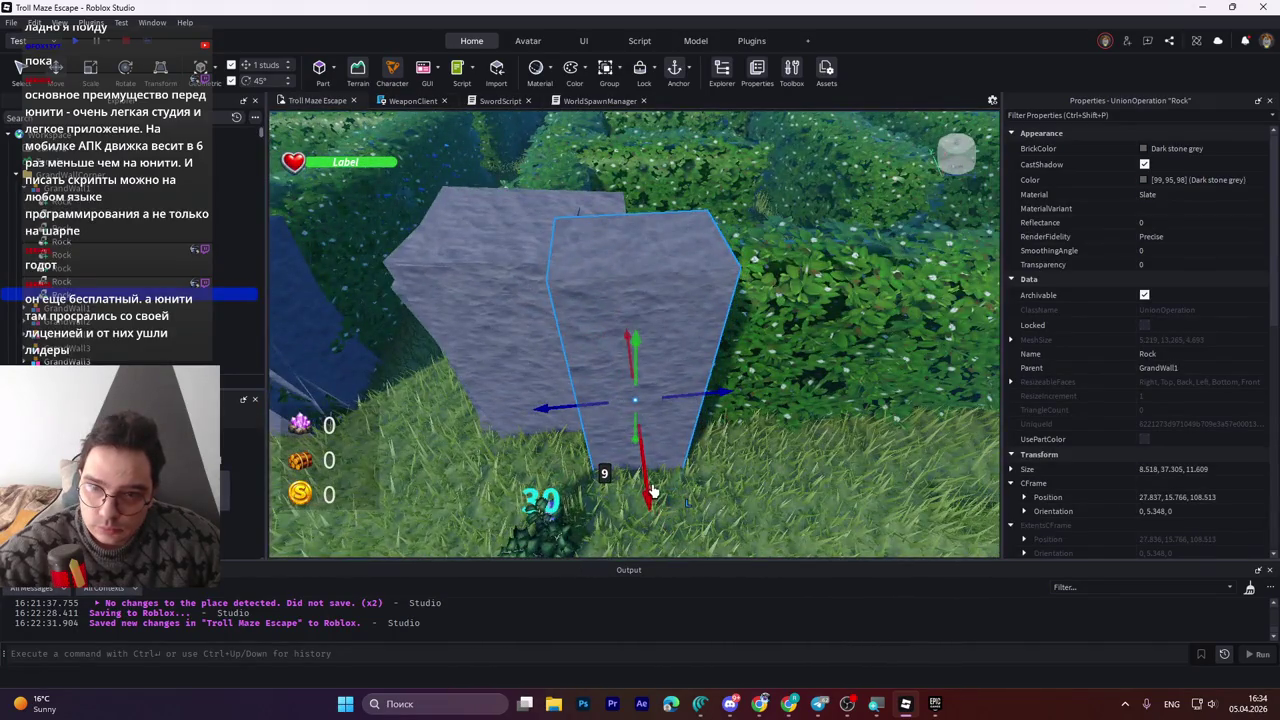
key("d")
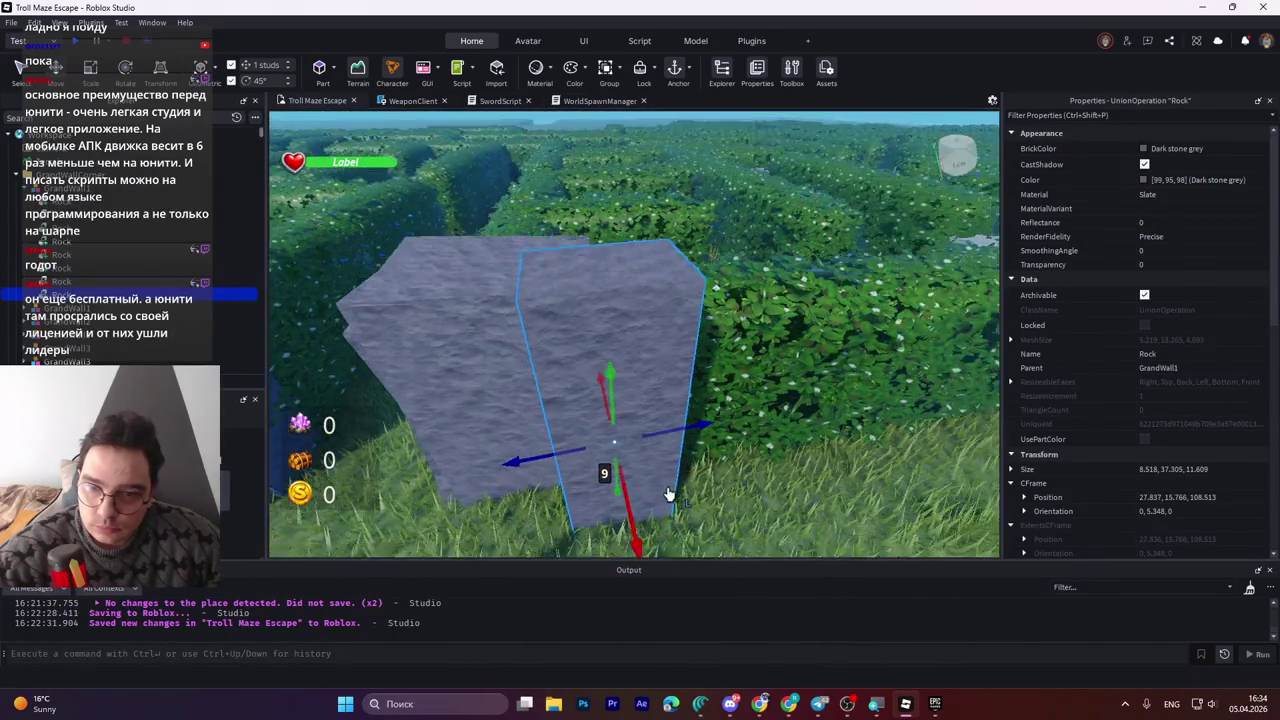
key("w")
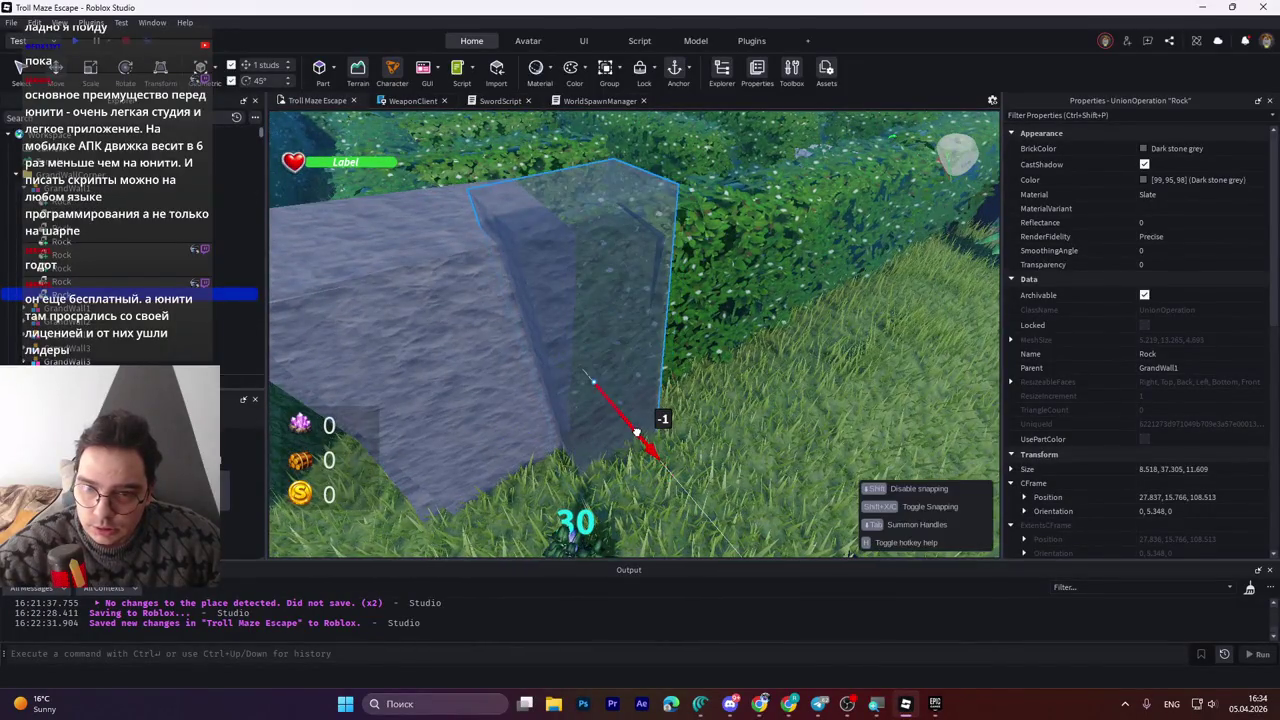
key("ctrl+4")
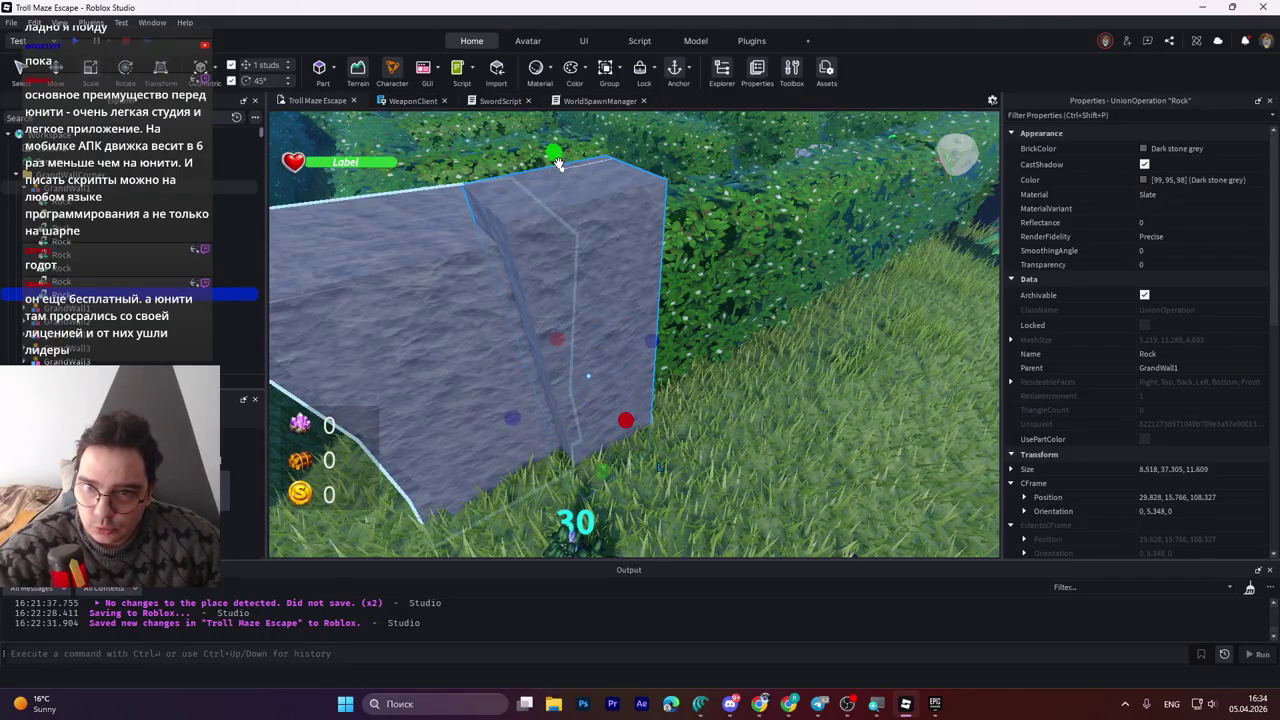
mouse_move(558, 163)
left_mouse_down()
mouse_move(548, 290)
mouse_move(552, 258)
left_mouse_up()
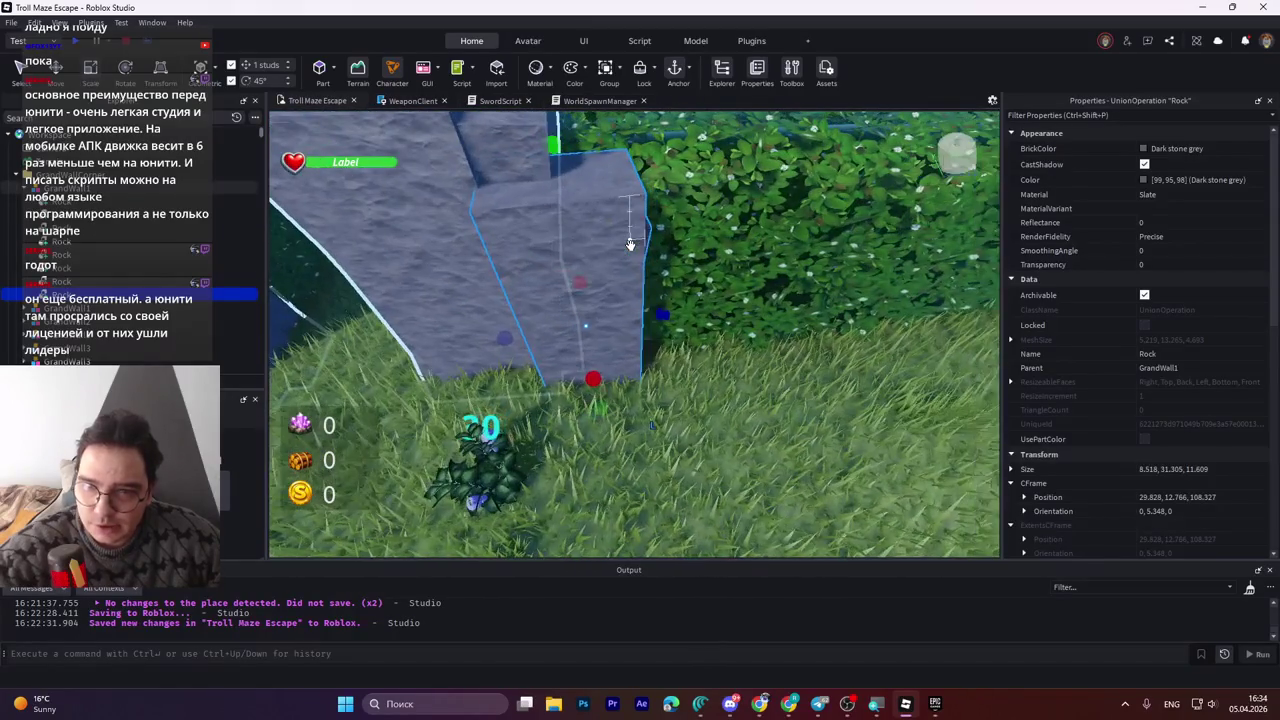
scroll(660, 300, "down", 5)
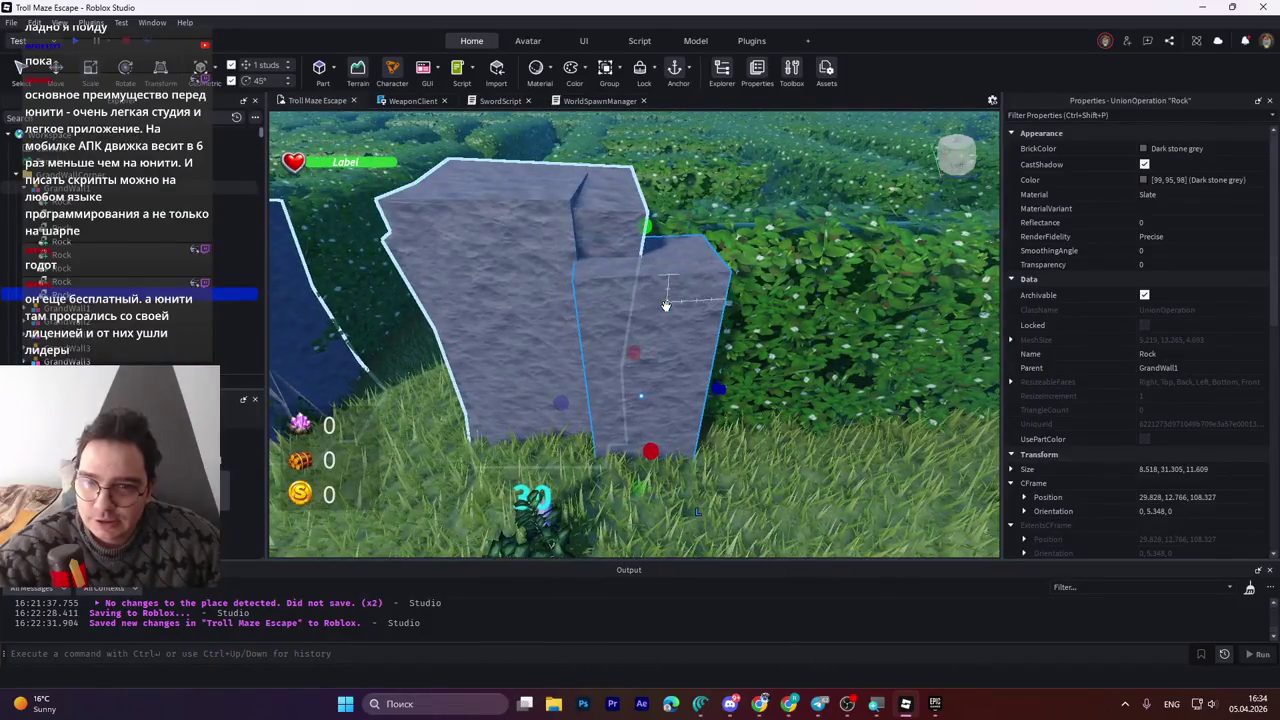
scroll(665, 304, "down", 5)
key("ctrl+s")
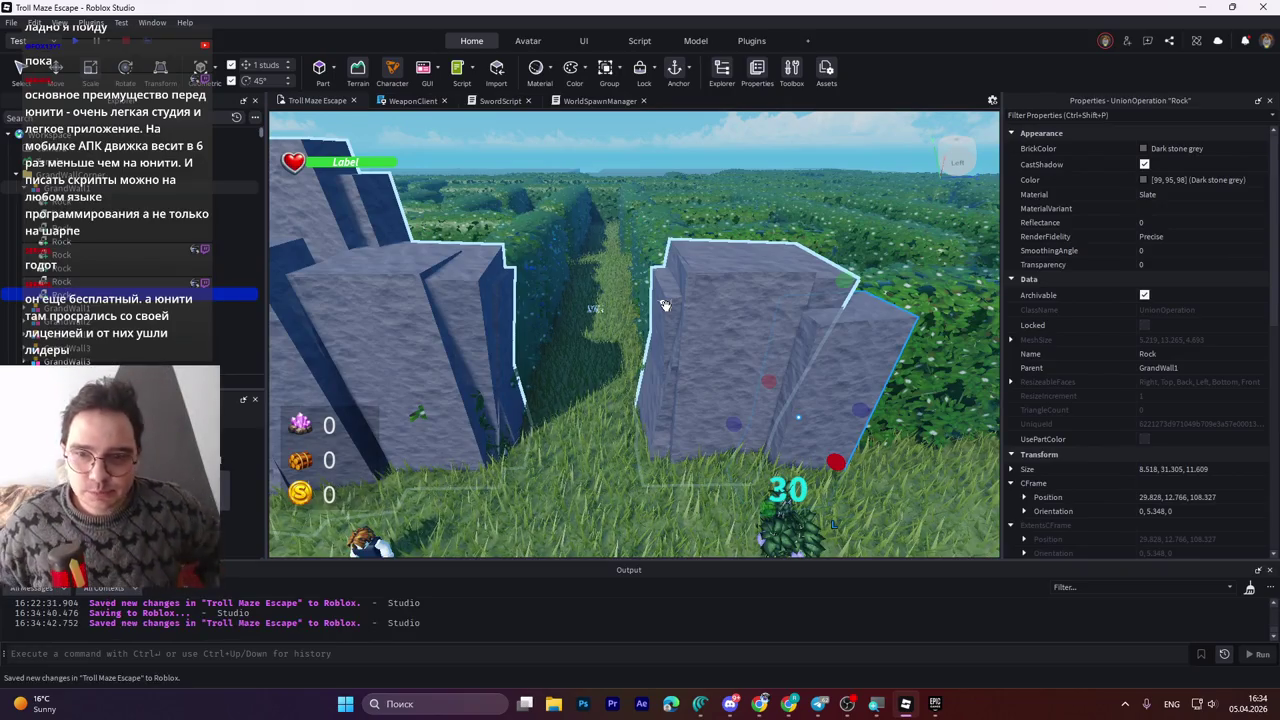
scroll(665, 304, "up", 5)
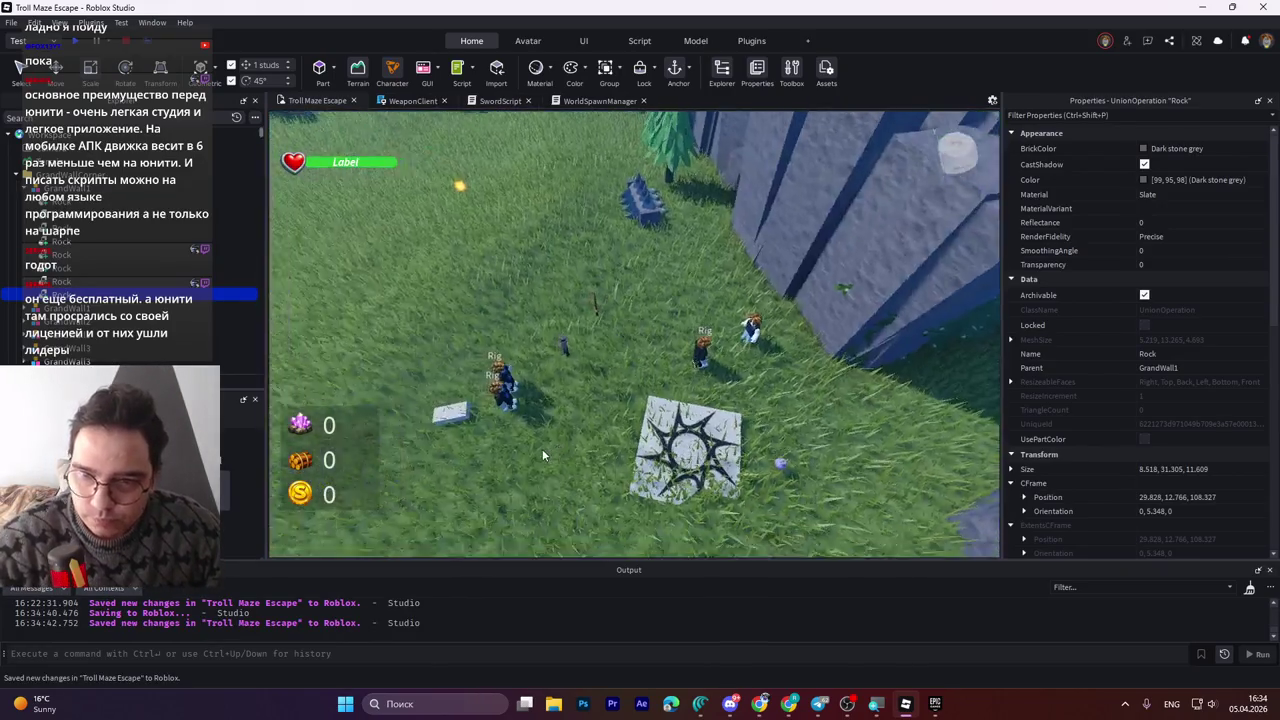
key("ctrl+s")
scroll(594, 365, "down", 5)
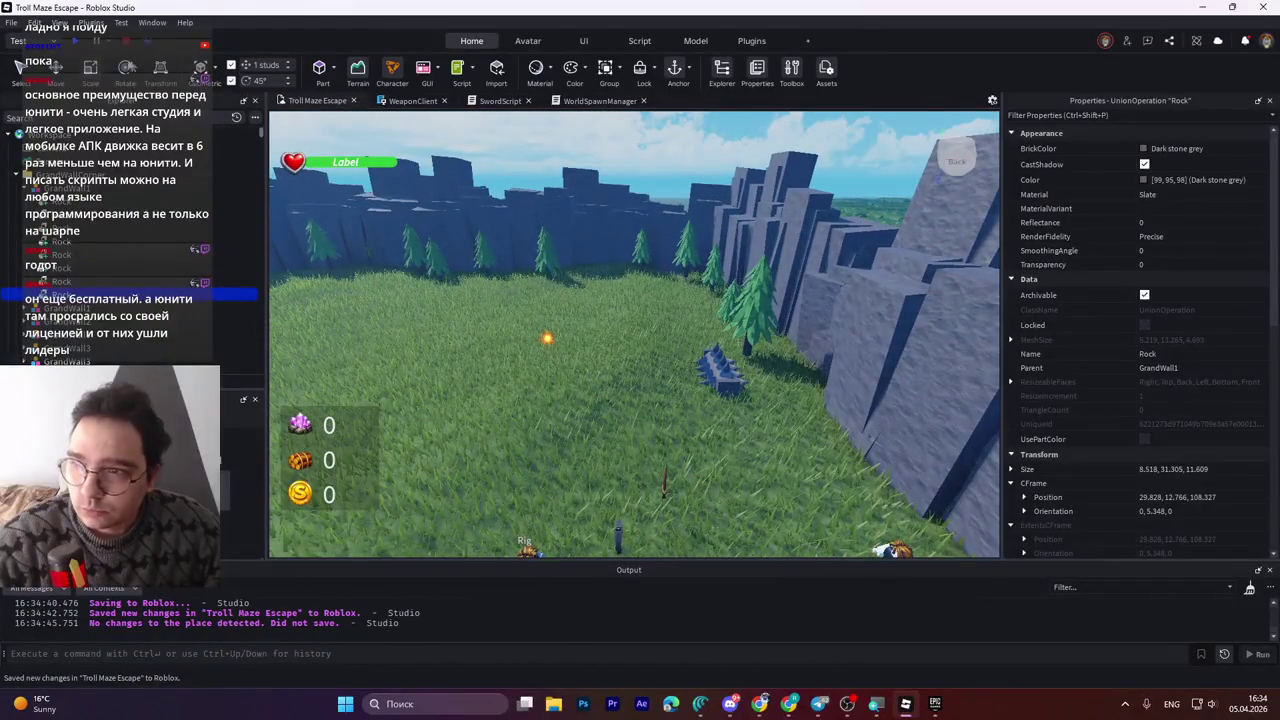
scroll(130, 250, "down", 5)
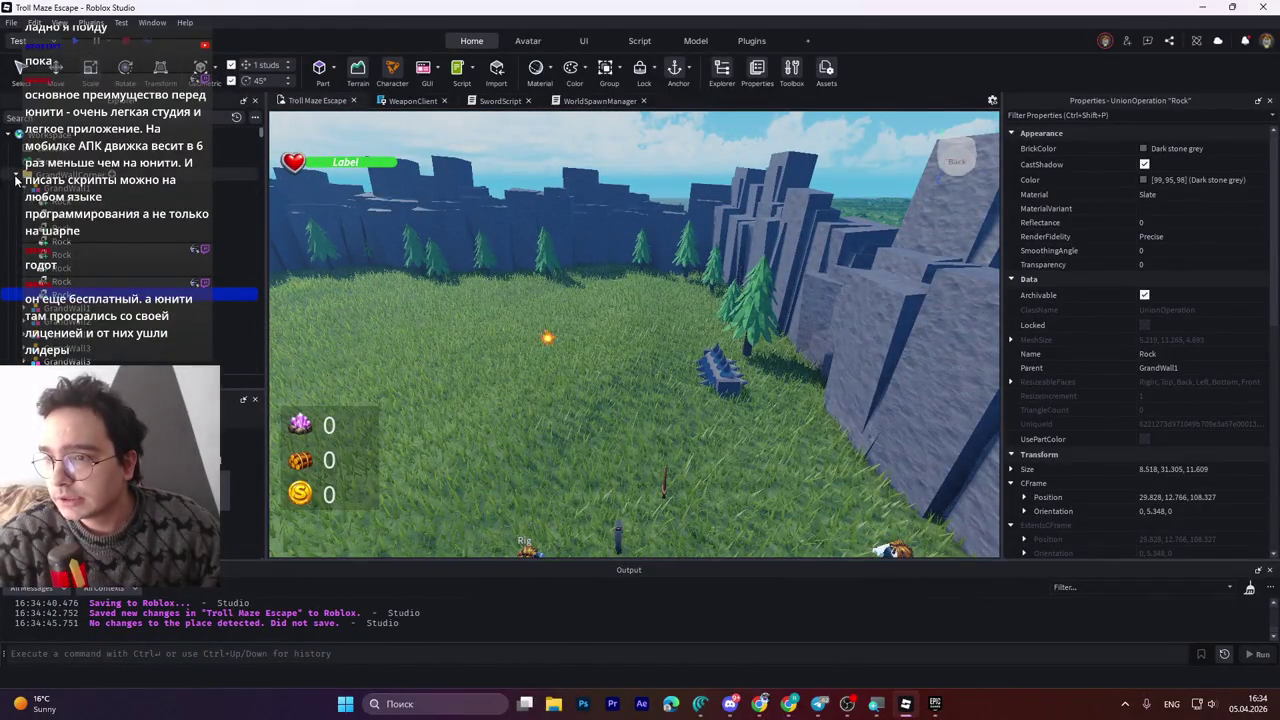
left_click(427, 262)
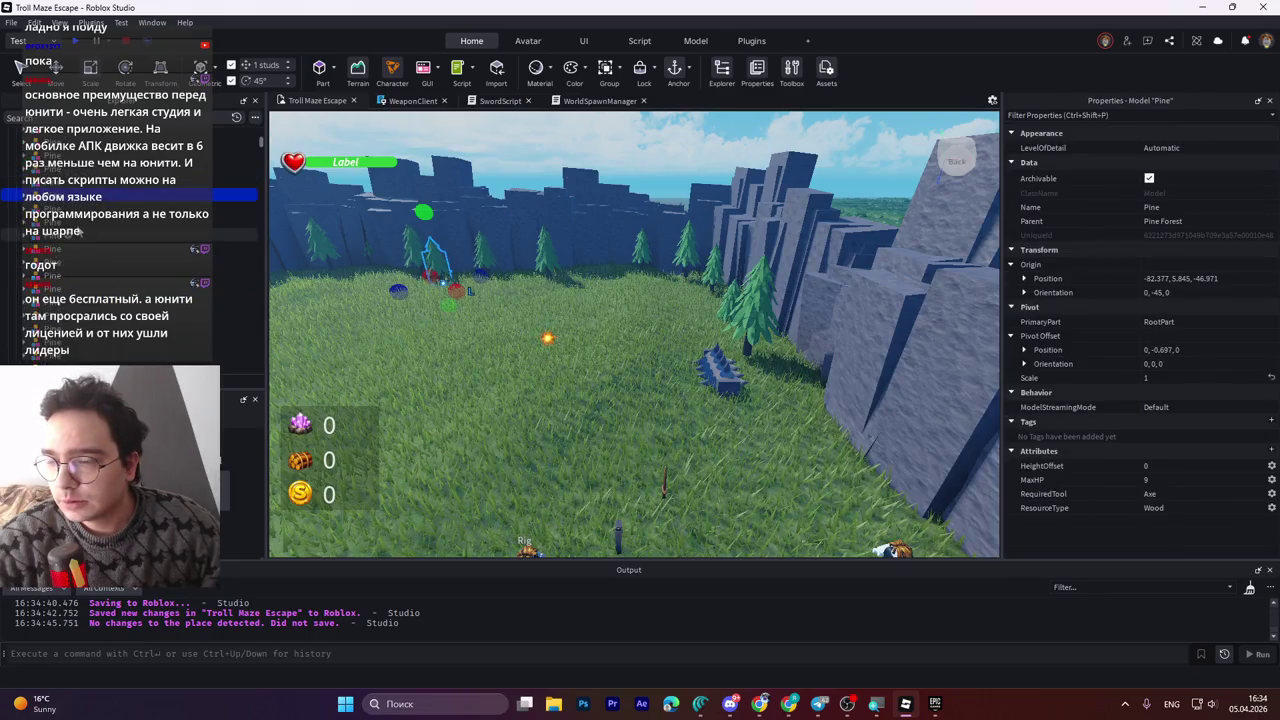
left_click(45, 300)
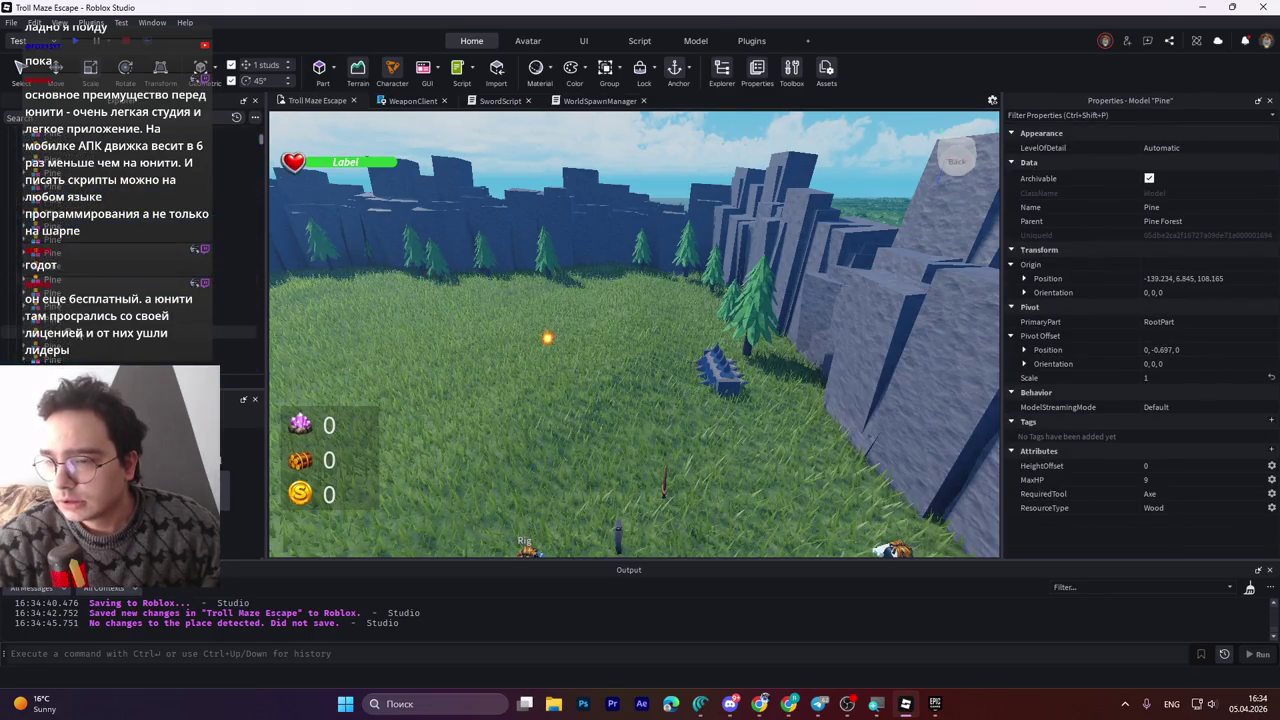
left_click(47, 257, "shift")
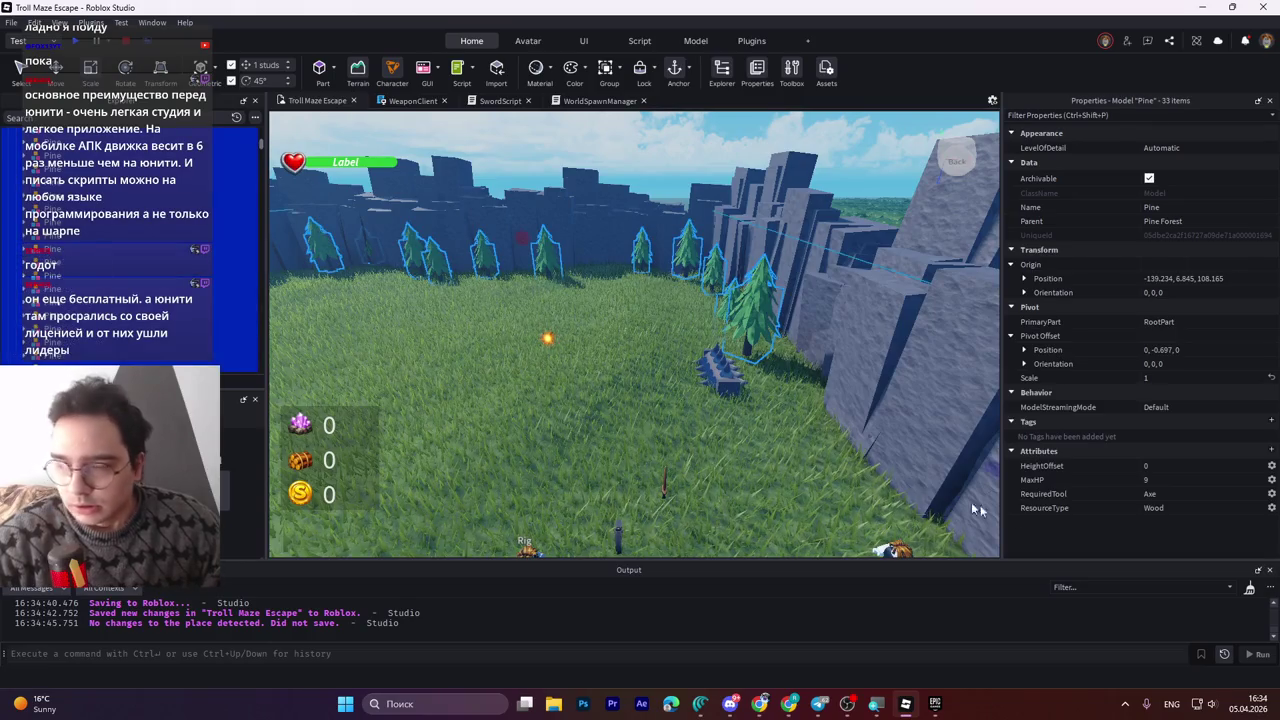
Set the MaxHP attribute of all 33 Pine models to 10000.
left_click(1157, 481)
type("10000")
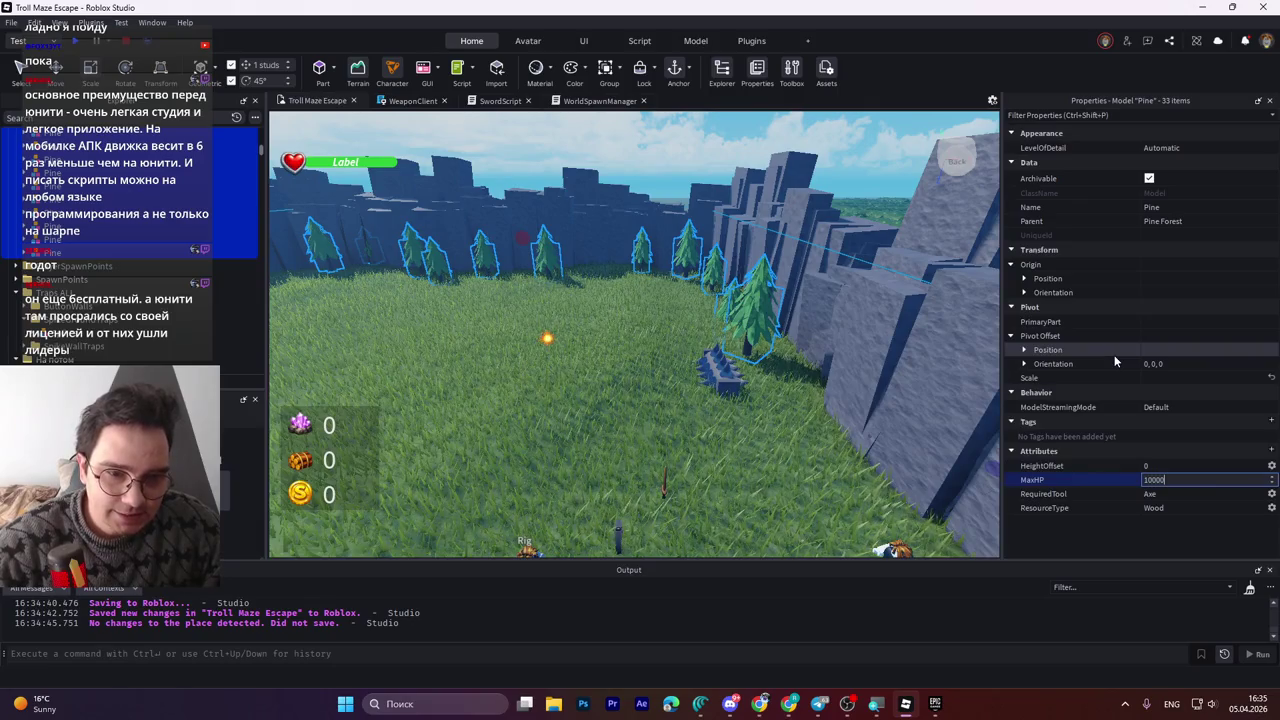
key("Return")
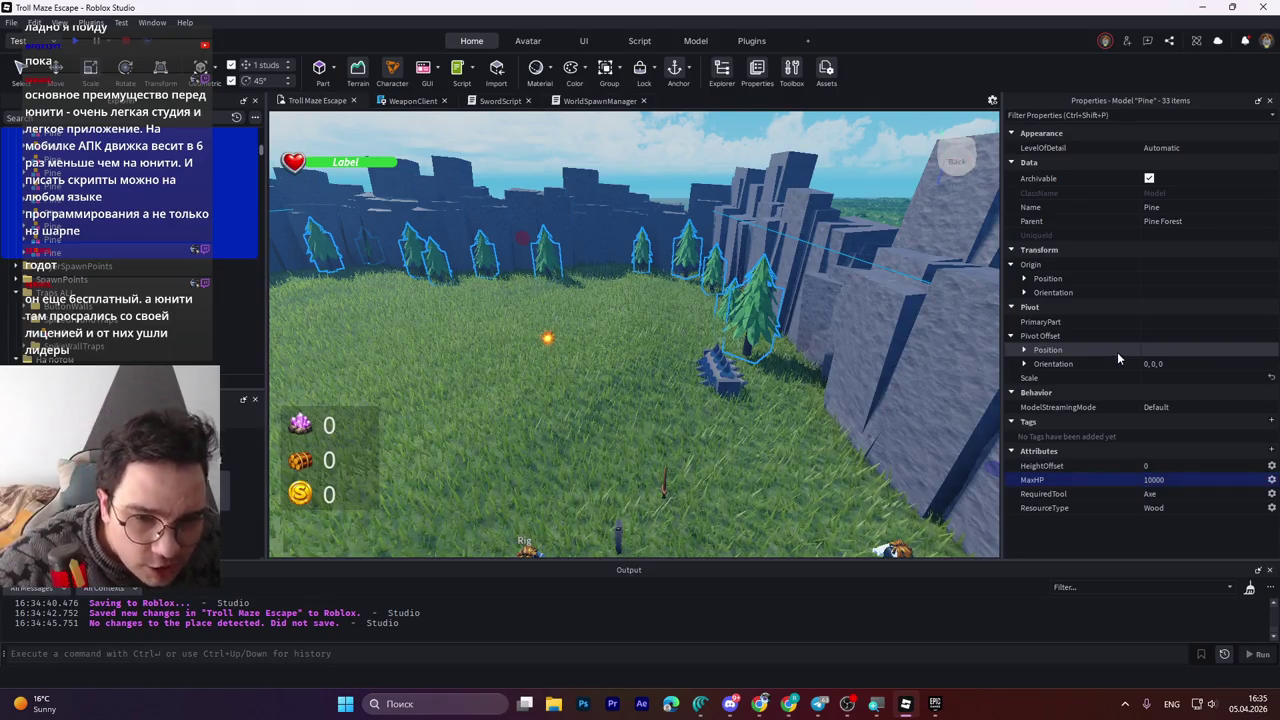
Start a playtest and walk the character across the field along the stone wall.
key("F5")
key("a")
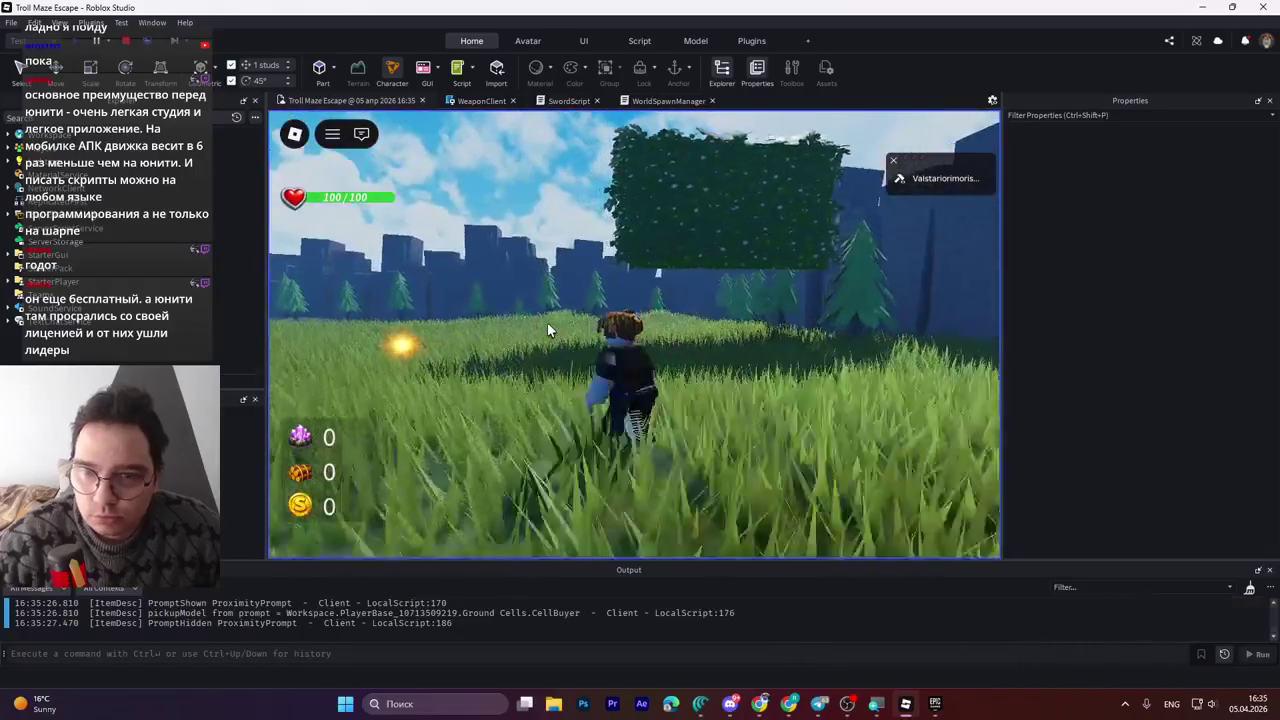
key("w")
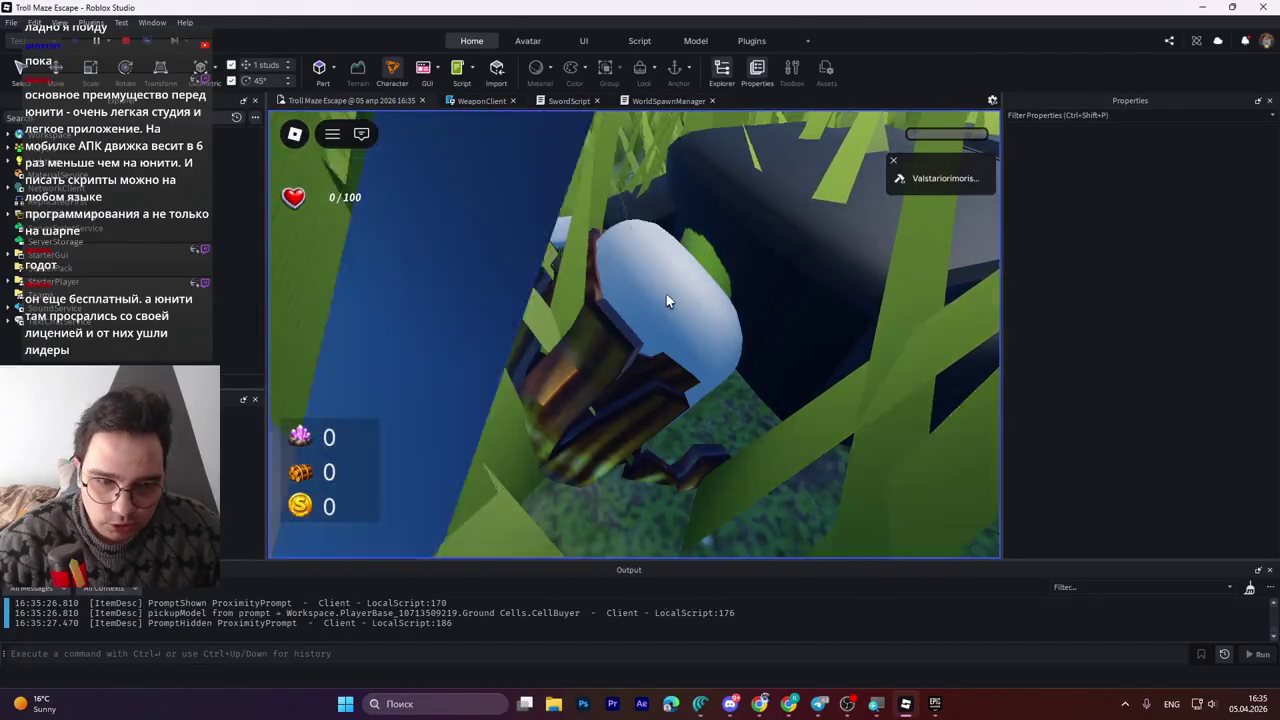
key("w")
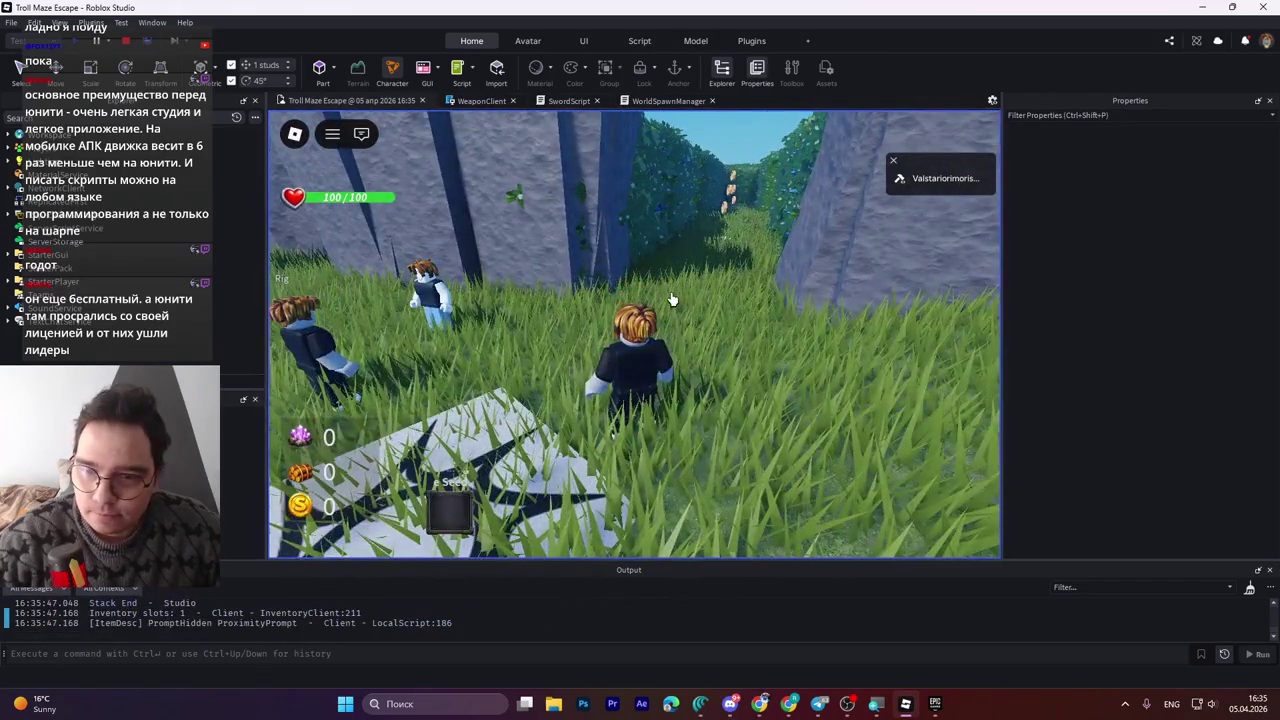
Pick up the Courage Seed and walk through the bushes along the stone wall.
key("e")
key("a")
key("w")
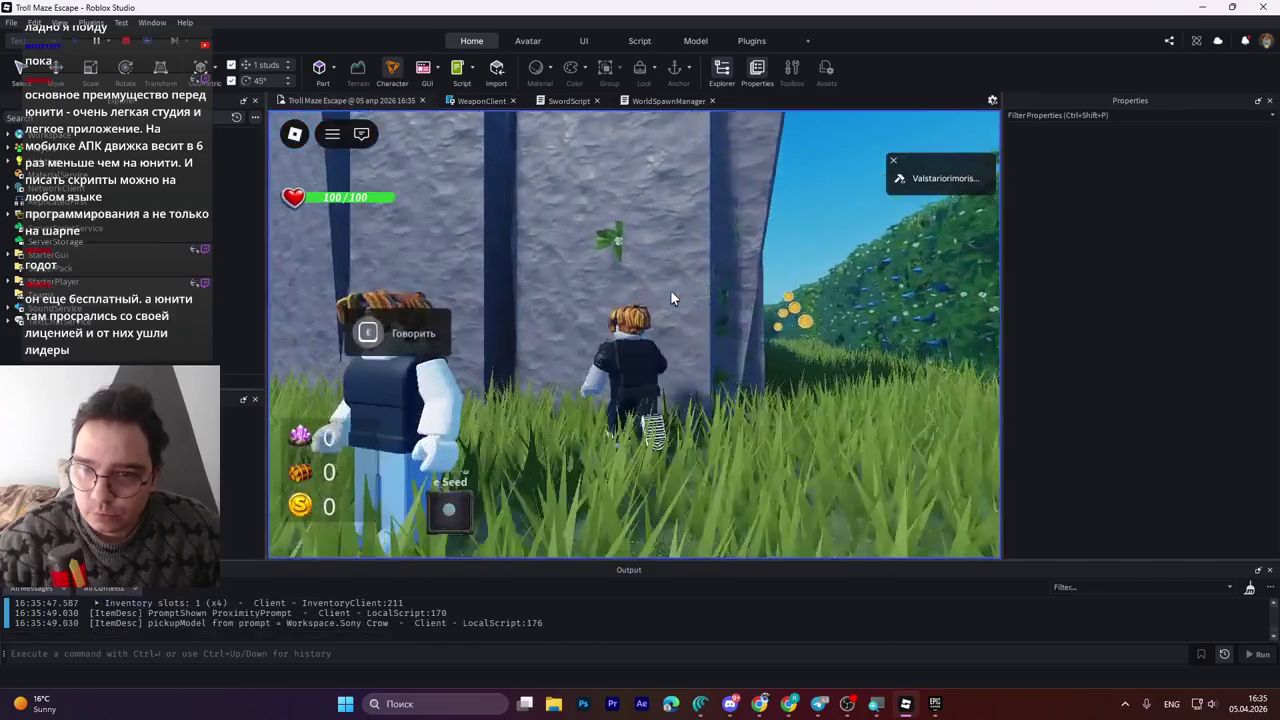
key("w")
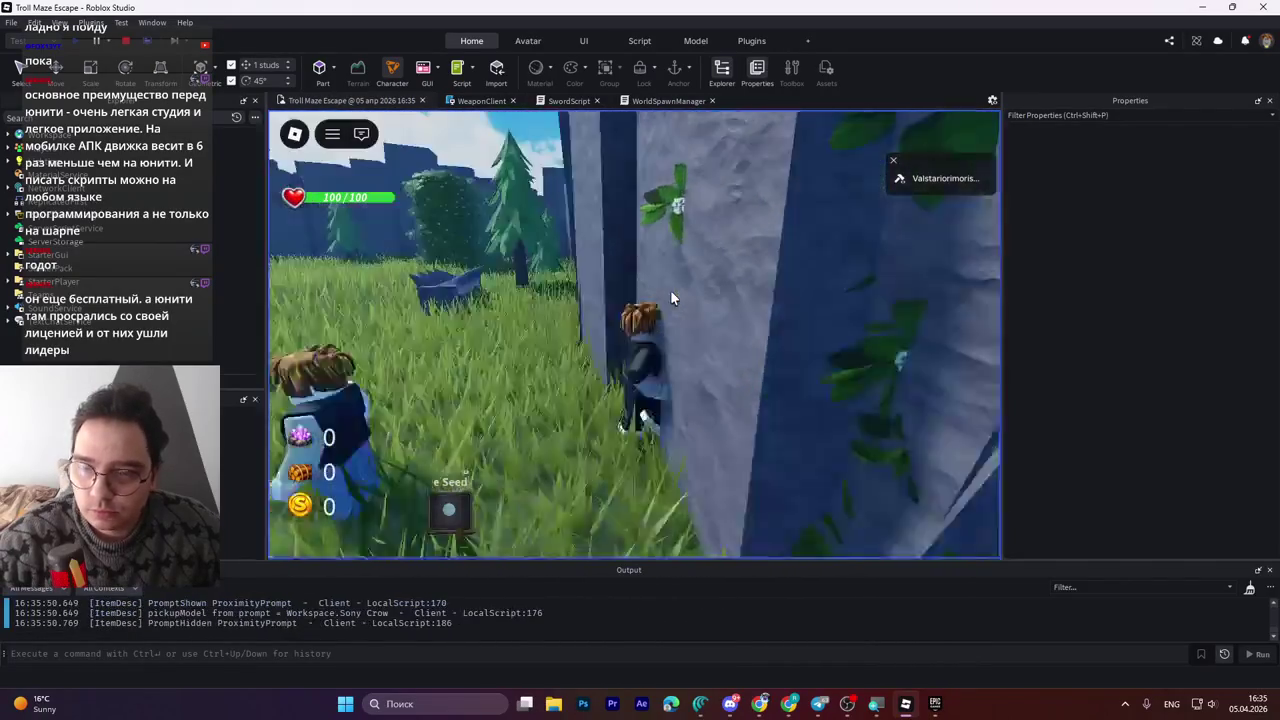
key("w")
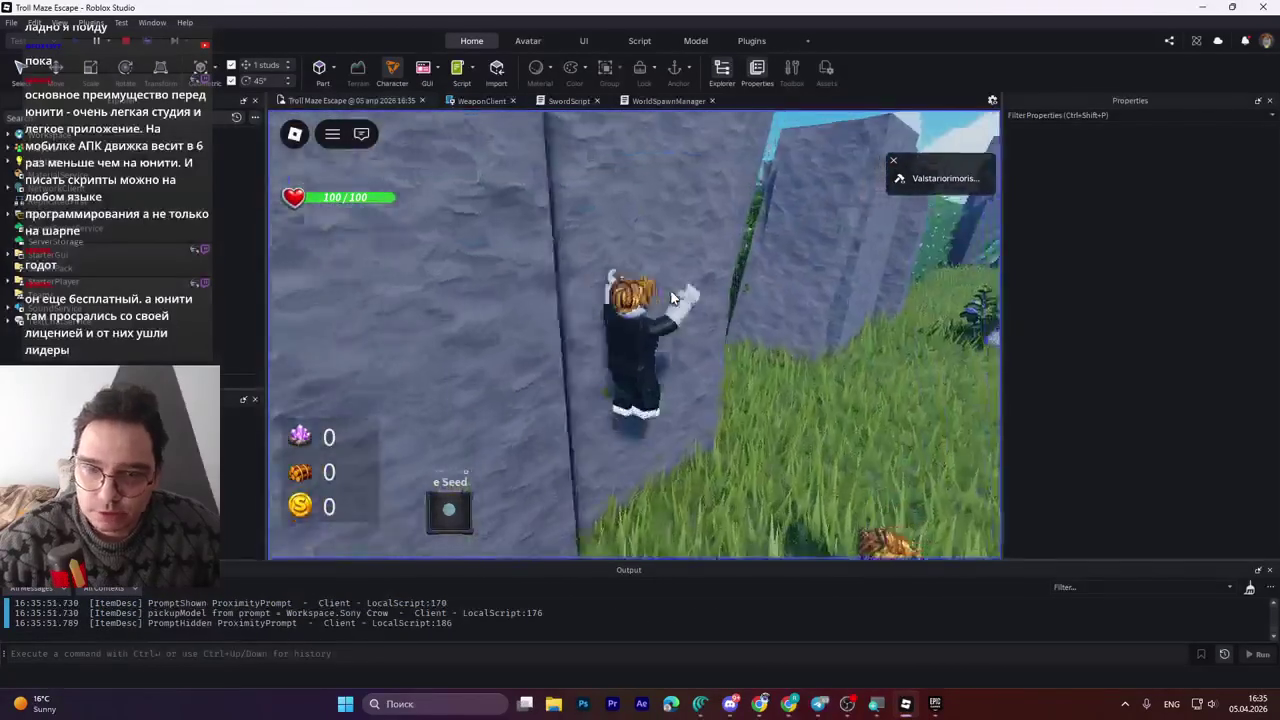
key("w")
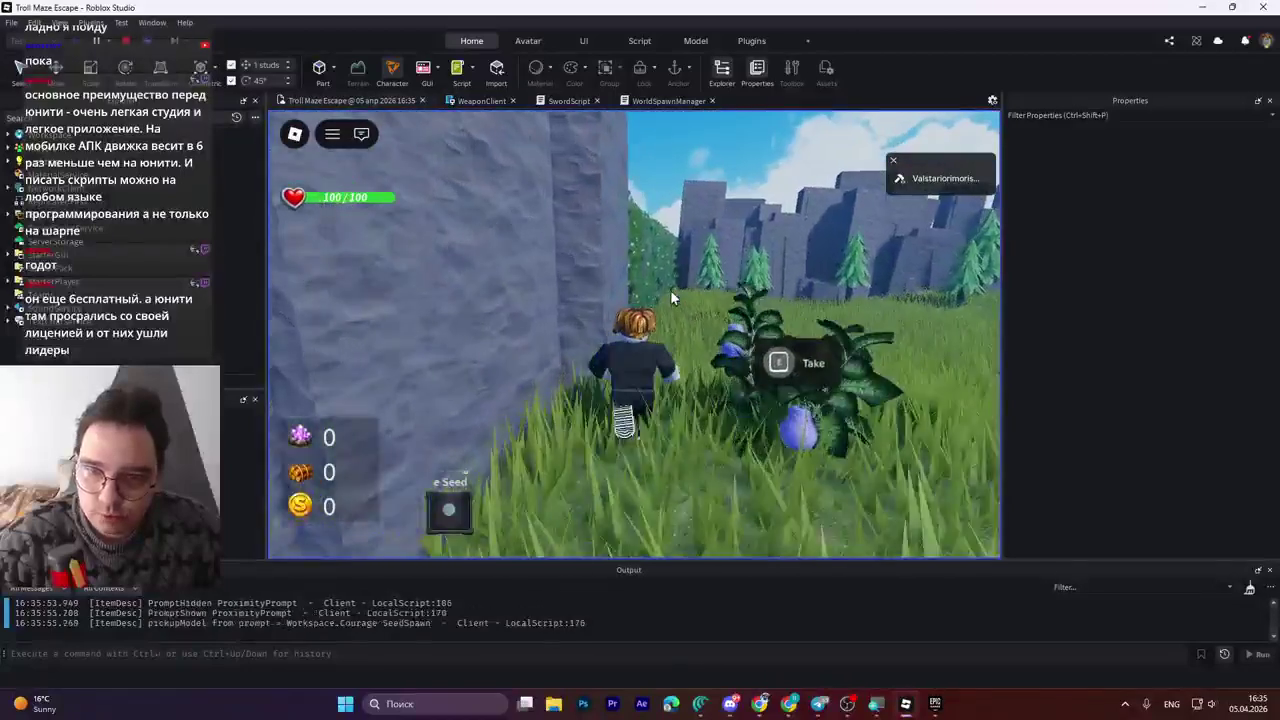
key("w")
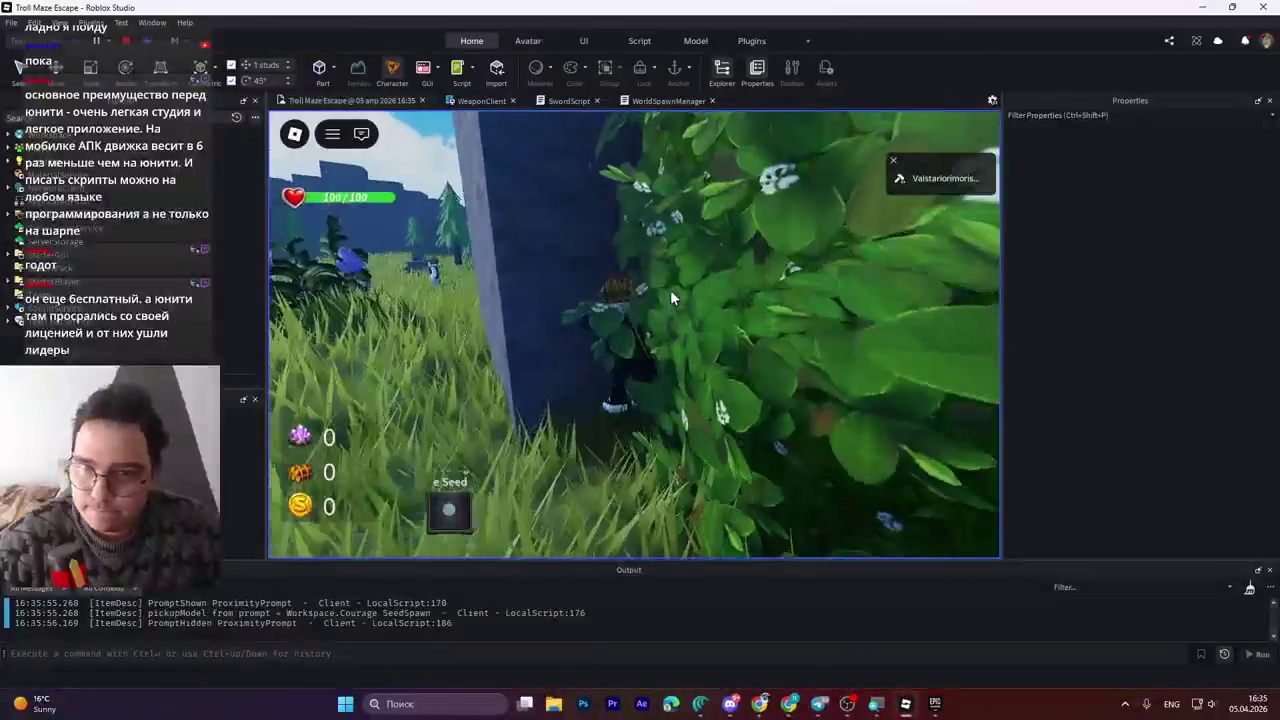
key("w")
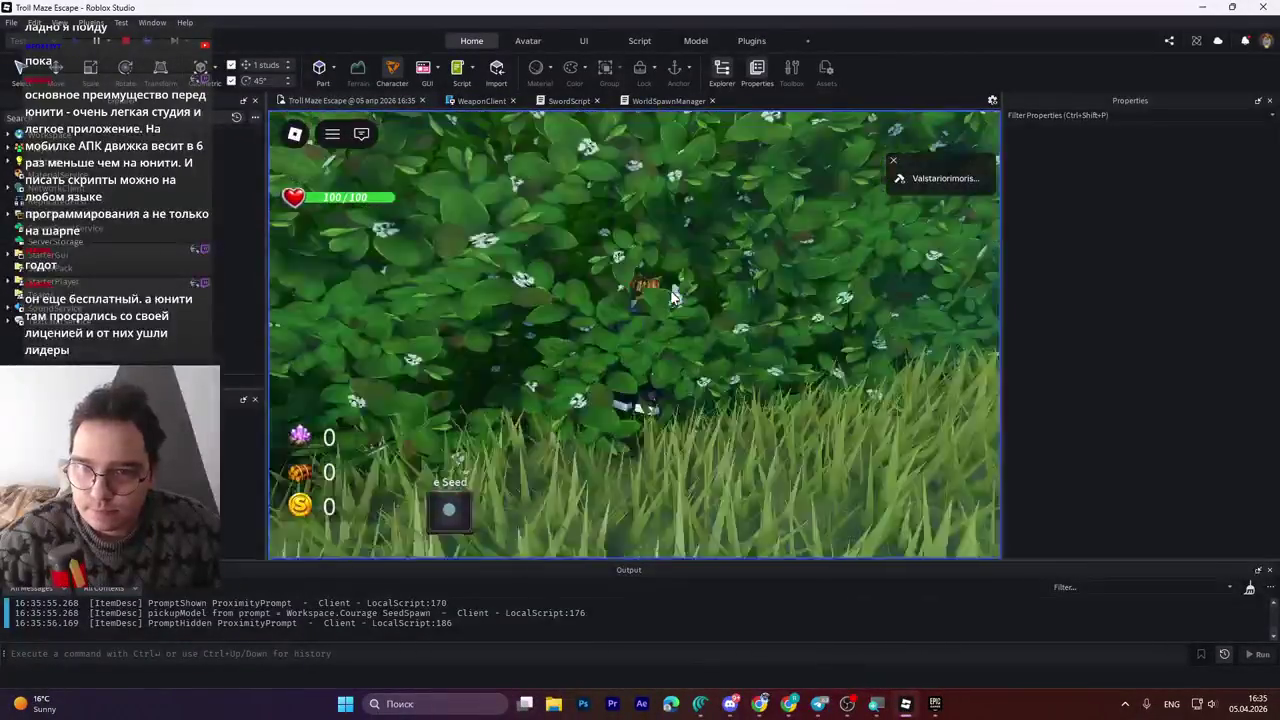
key("w")
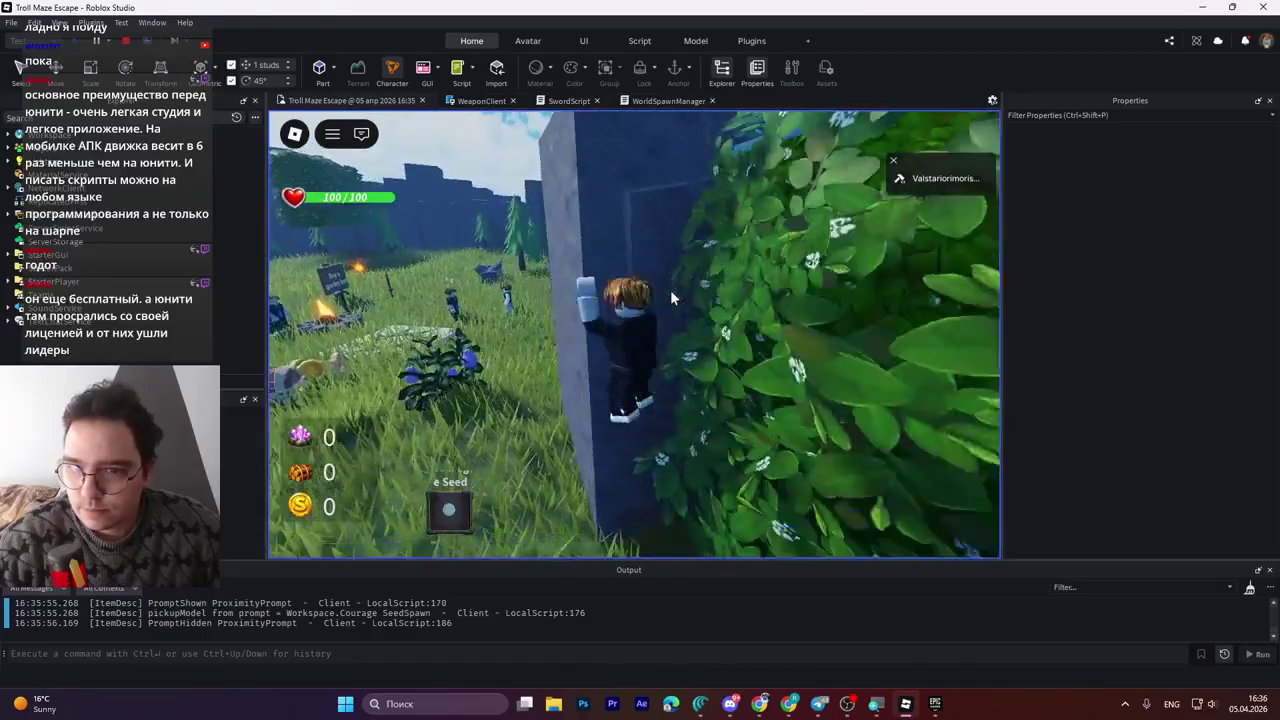
key("w")
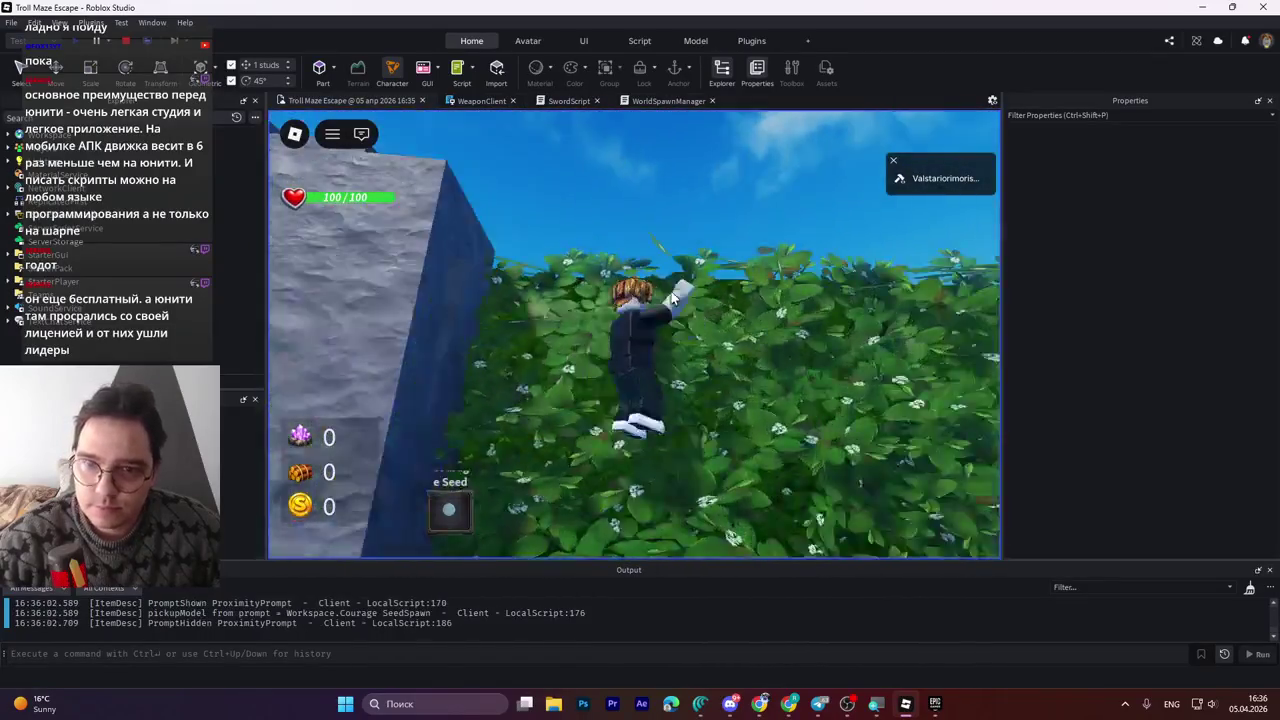
key("w")
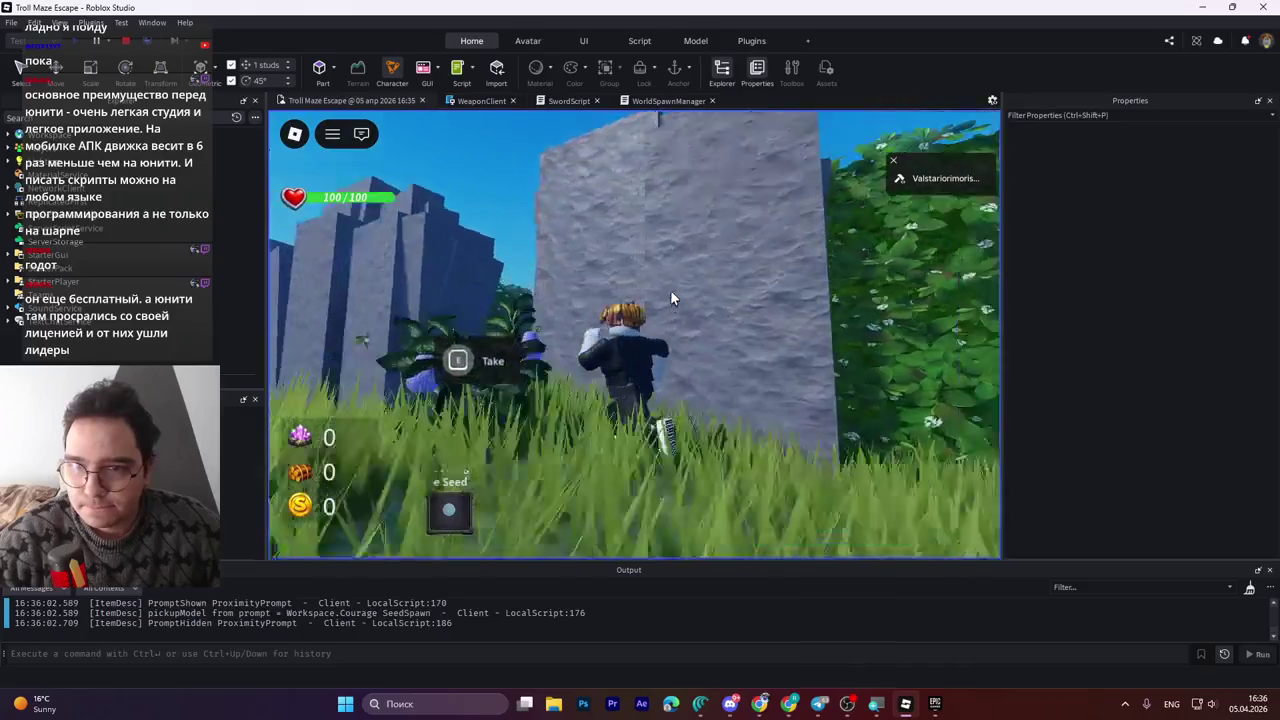
key("w")
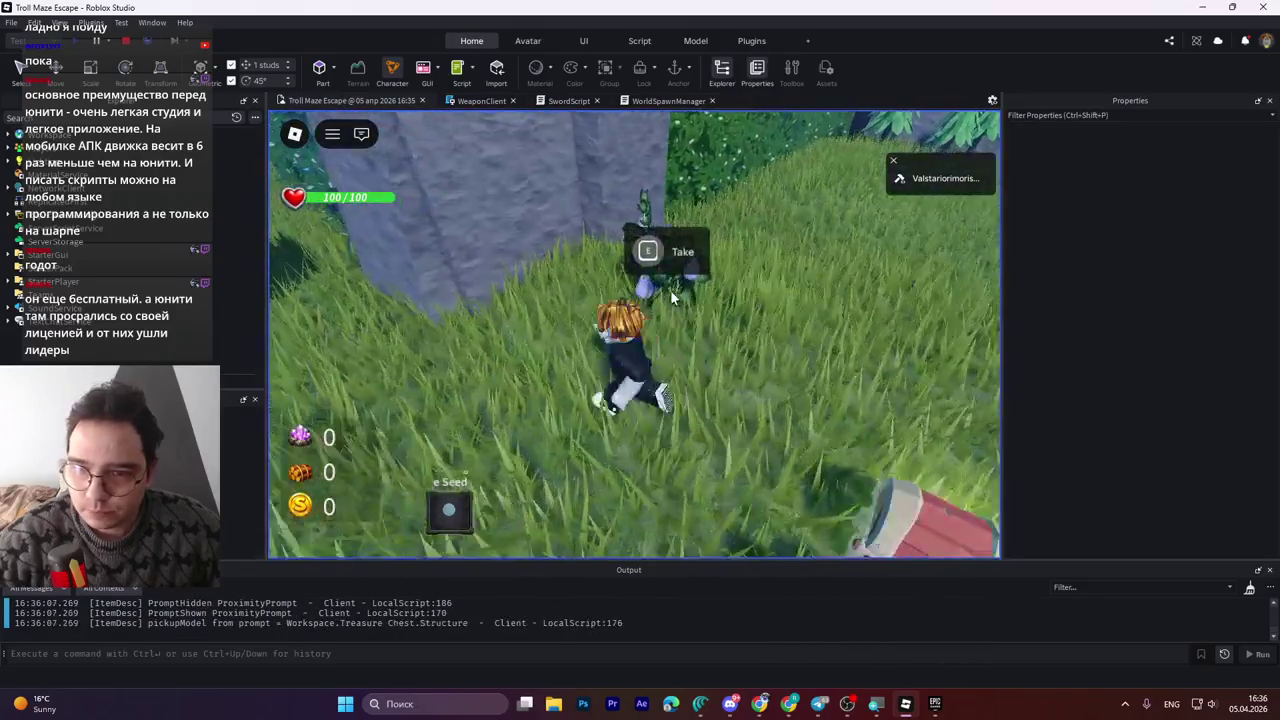
Run into the maze corridor, collect a gold coin, and follow the turning path.
key("w")
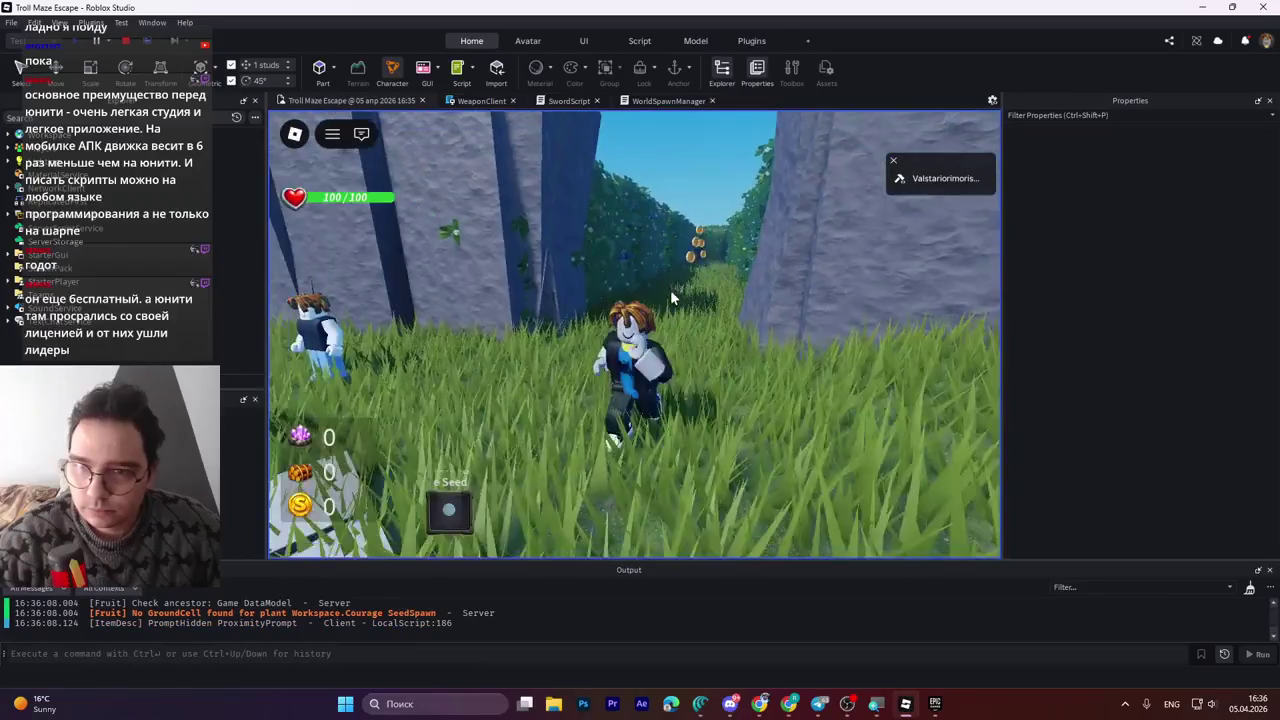
key("w")
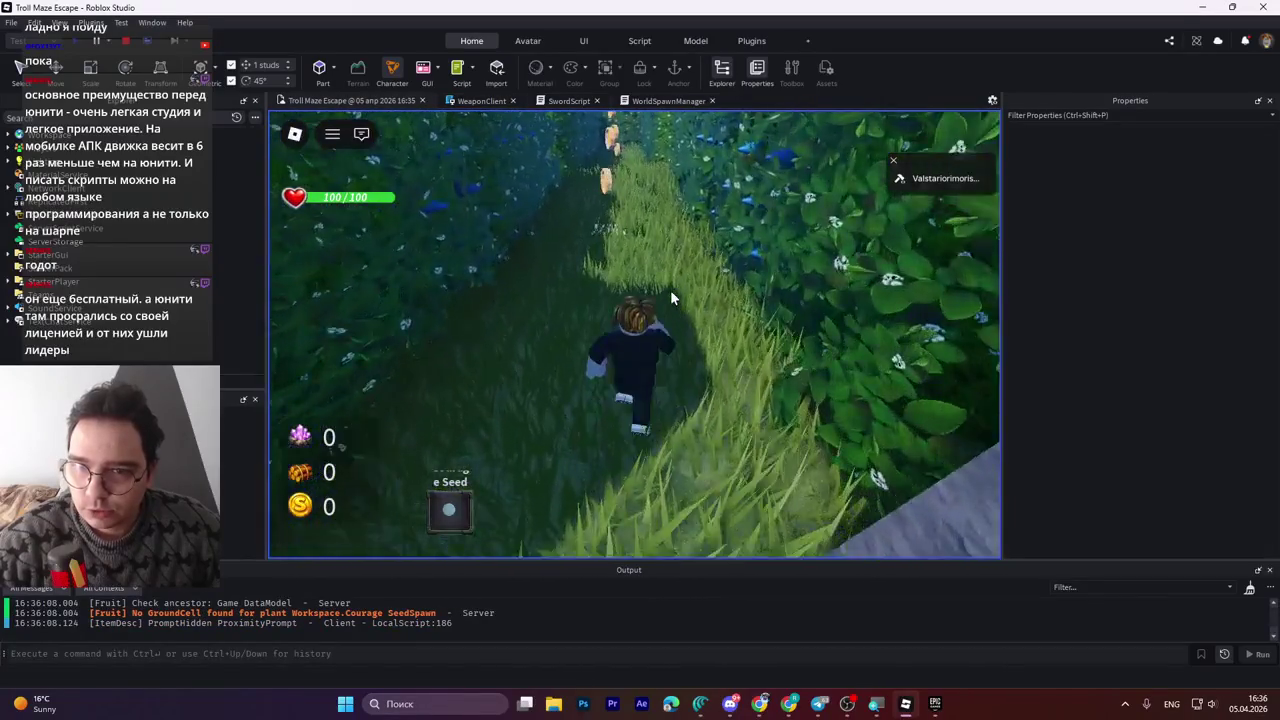
key("w")
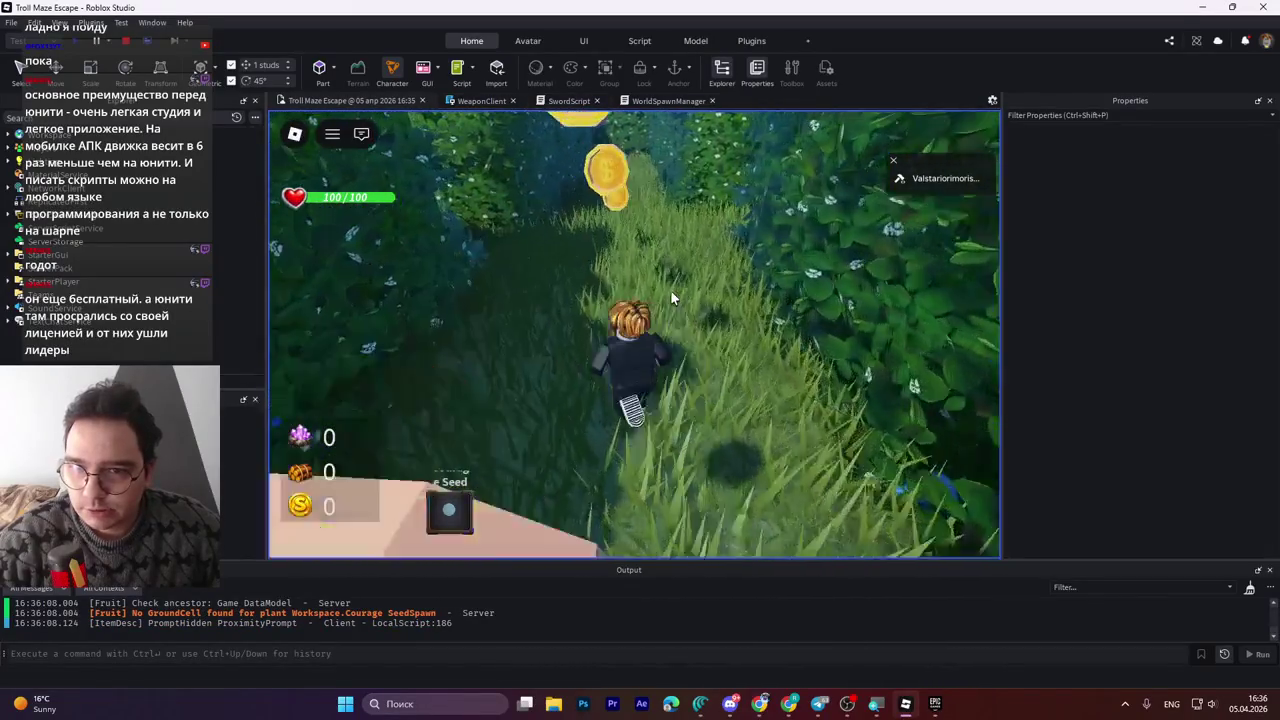
key("w")
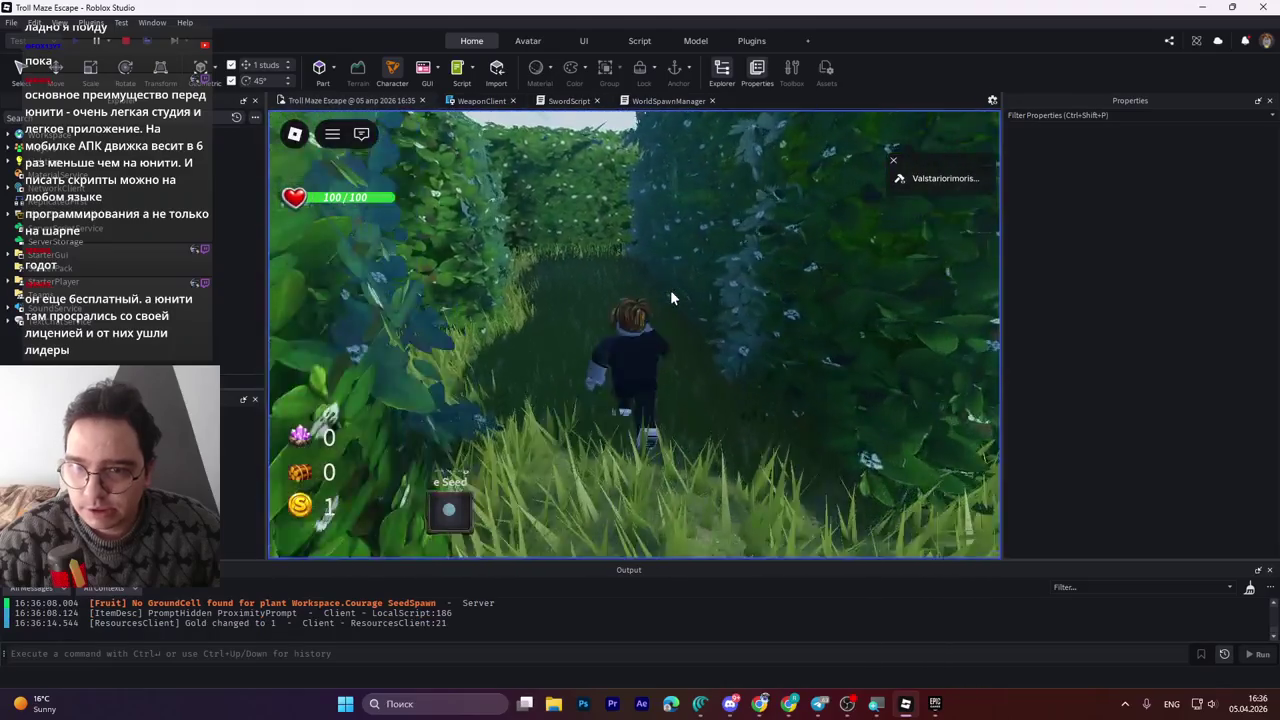
key("w")
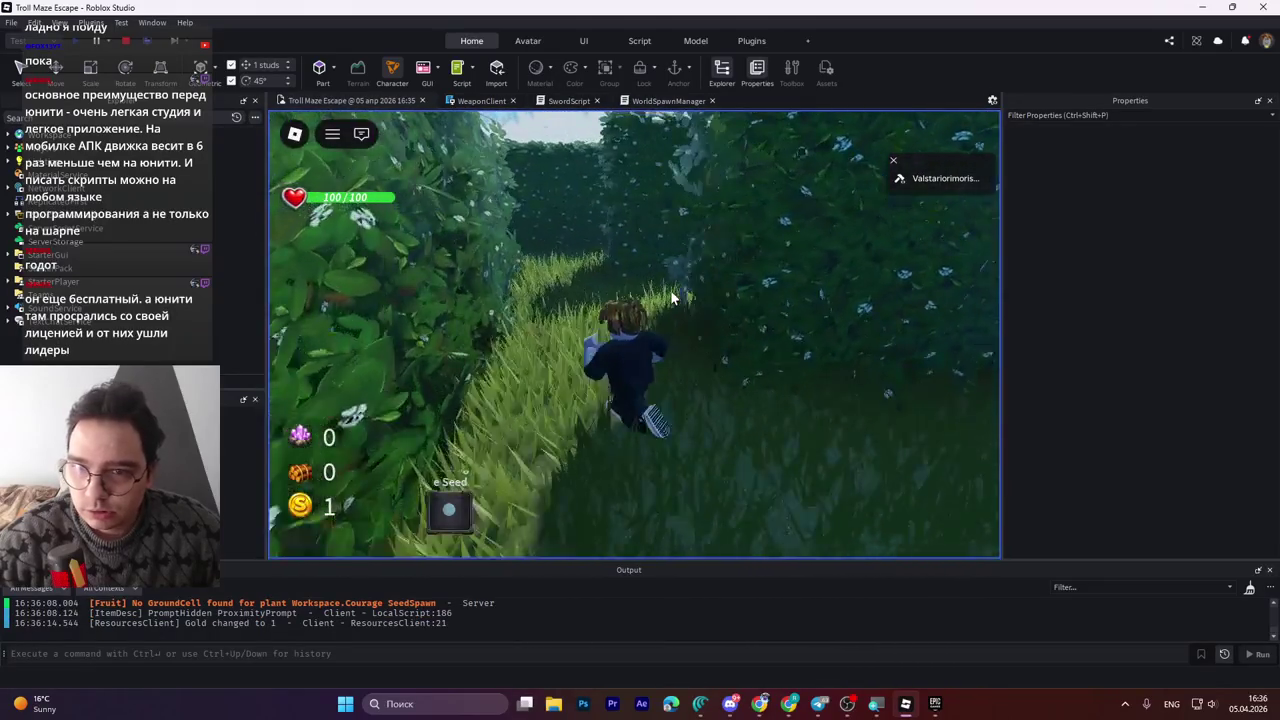
key("w")
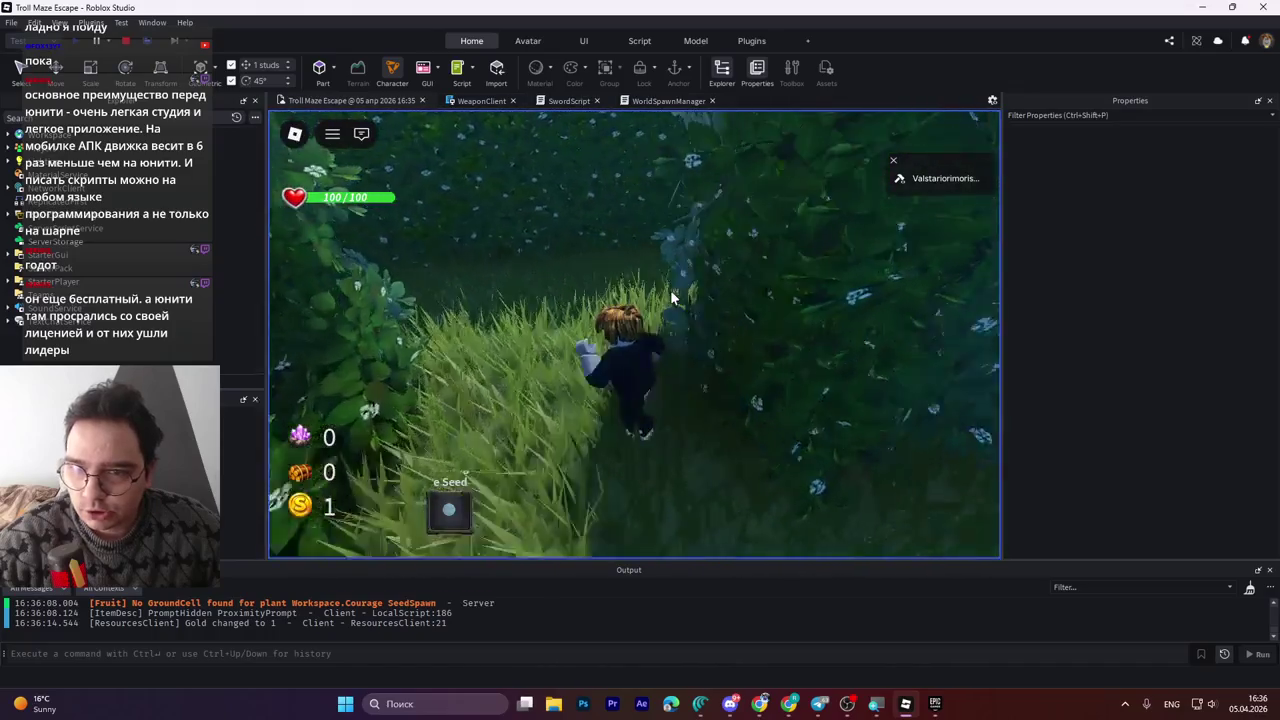
key("w")
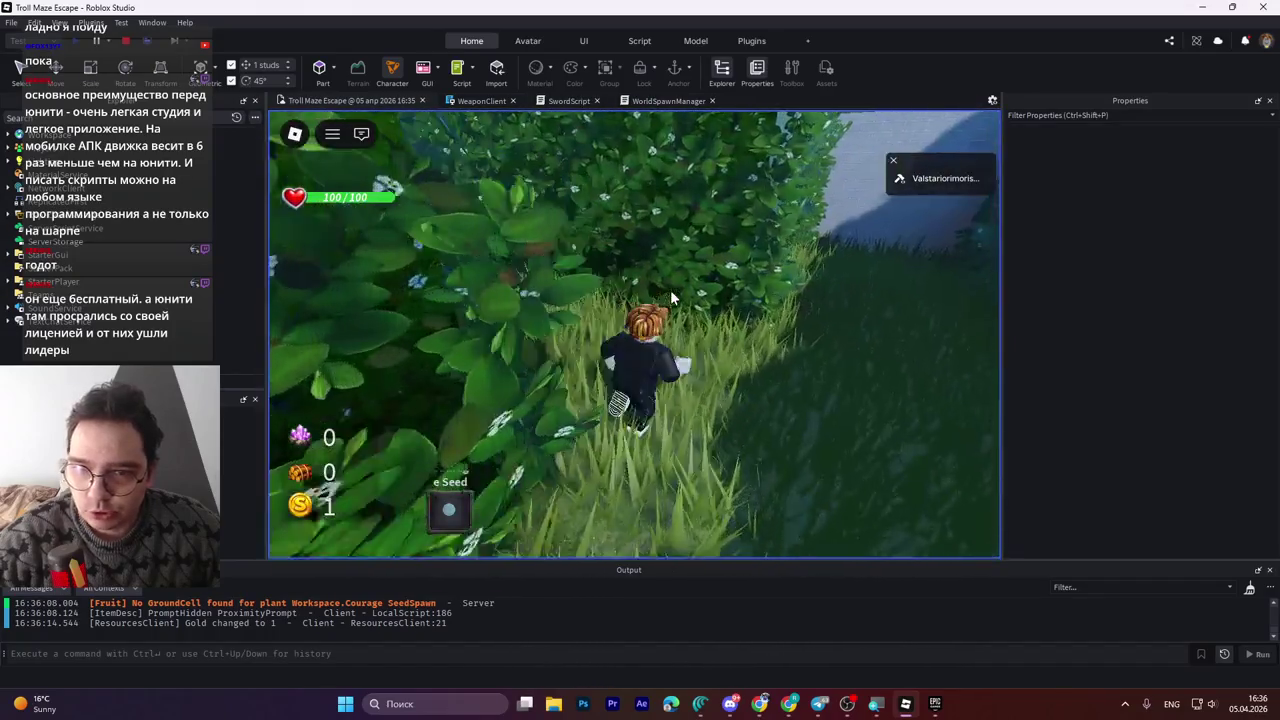
key("w")
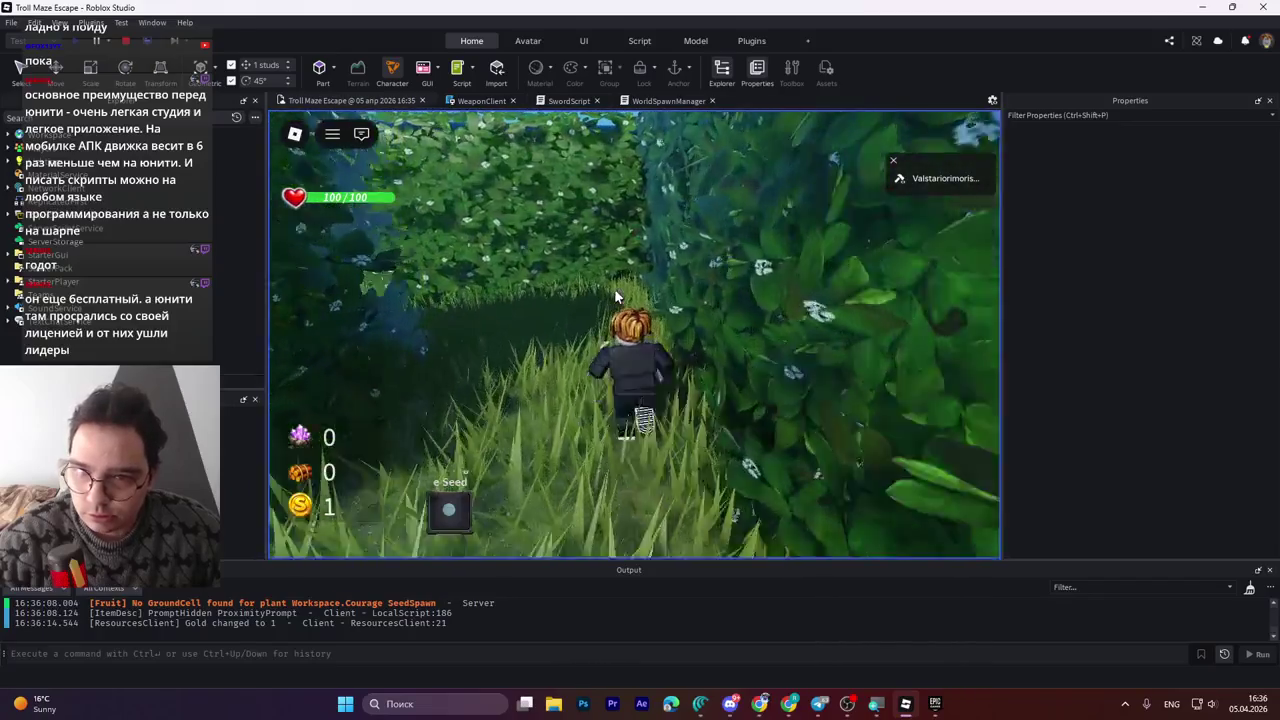
key("w")
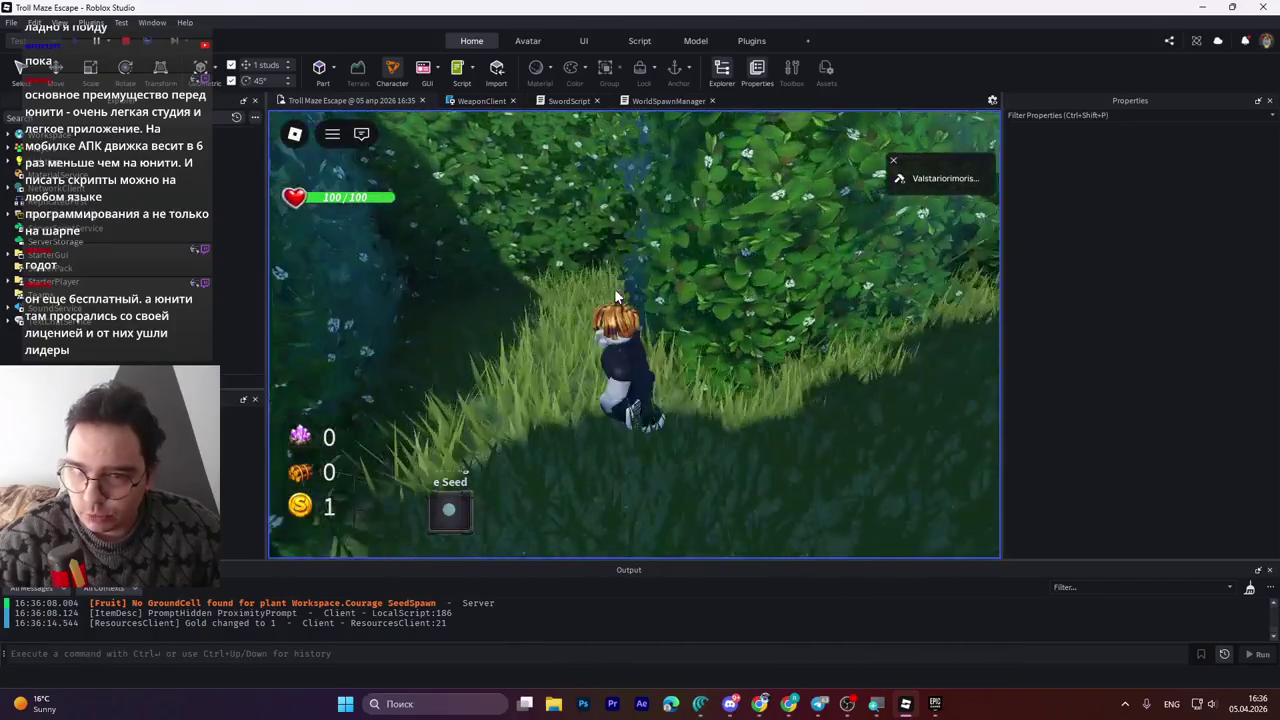
key("w")
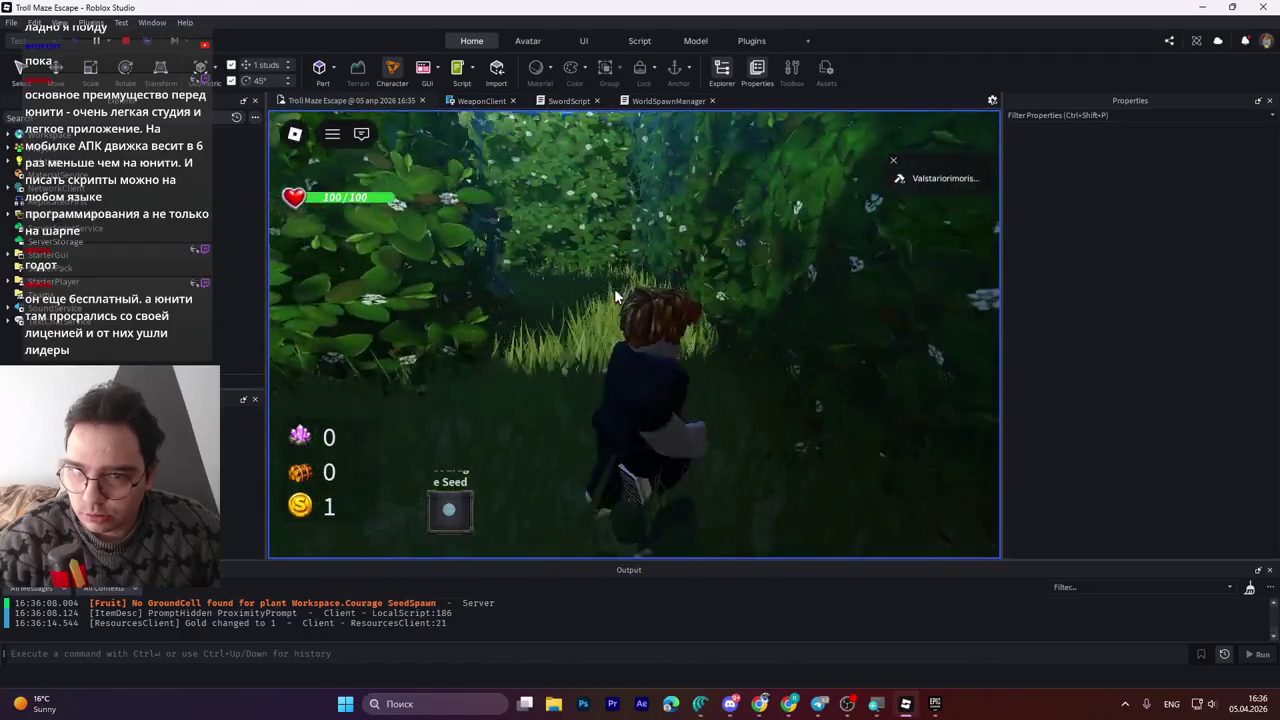
Continue through the hedge corridors, then stop the playtest.
key("w")
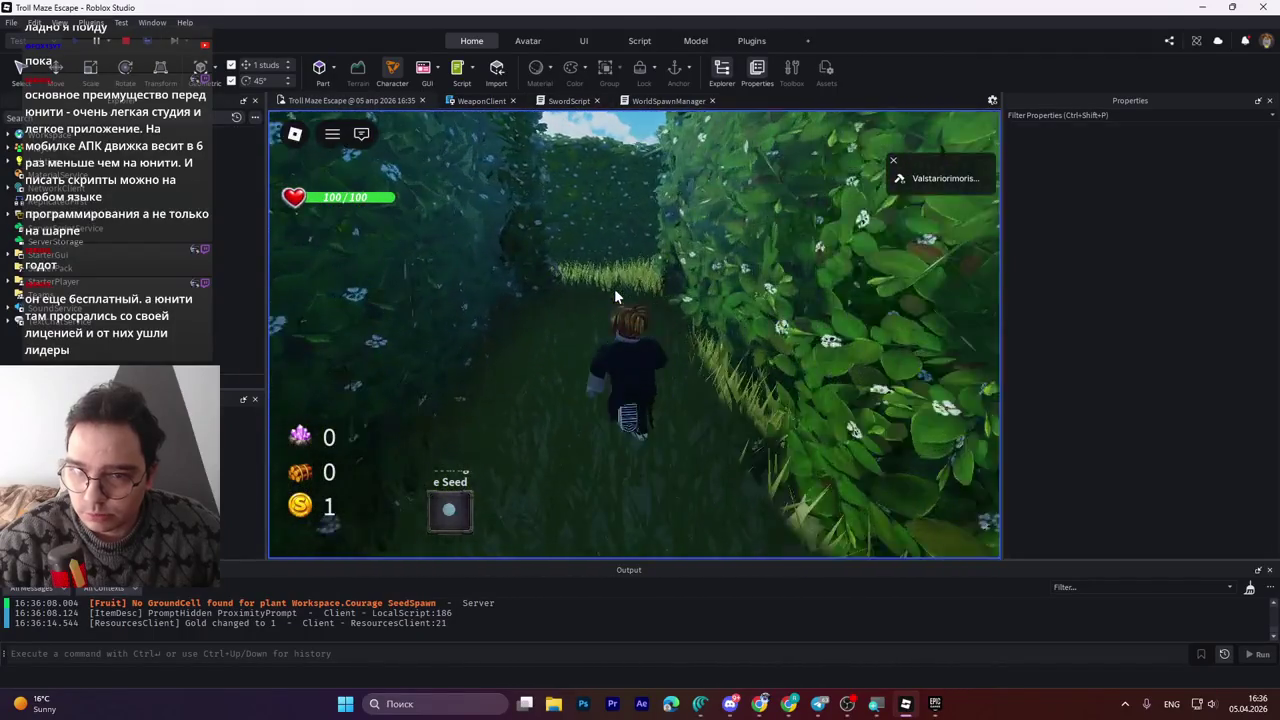
key("w")
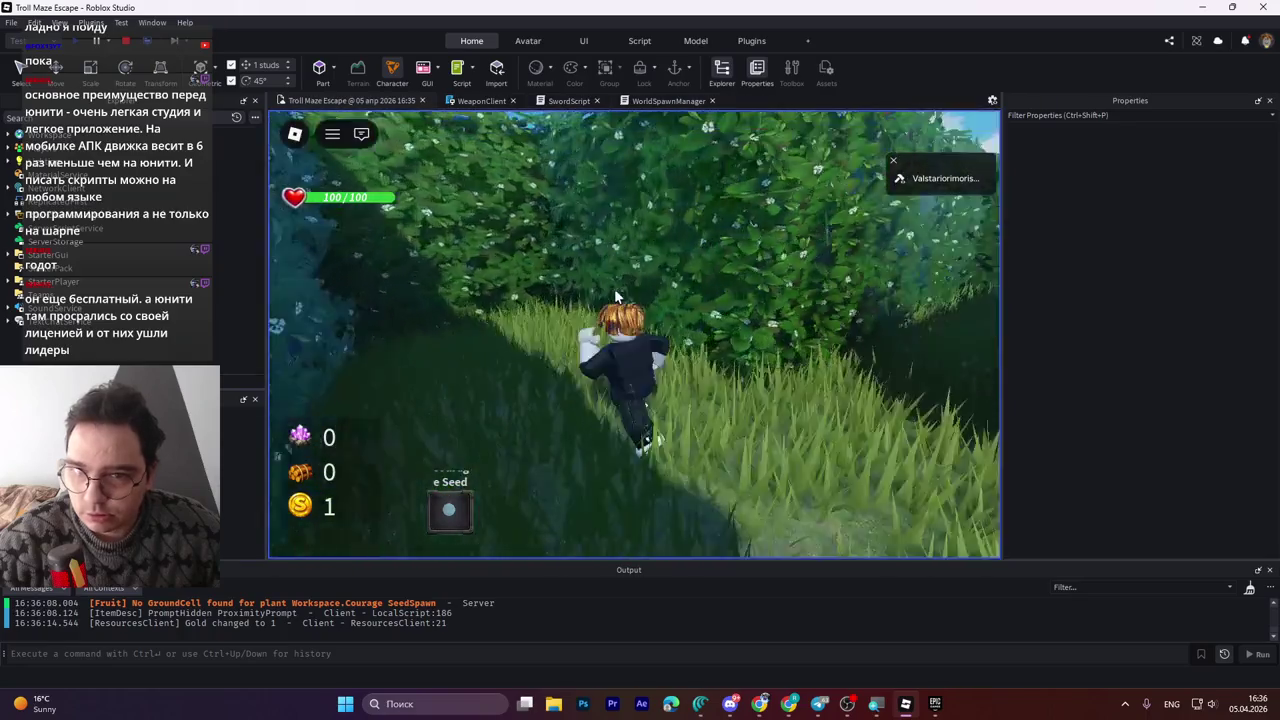
key("w")
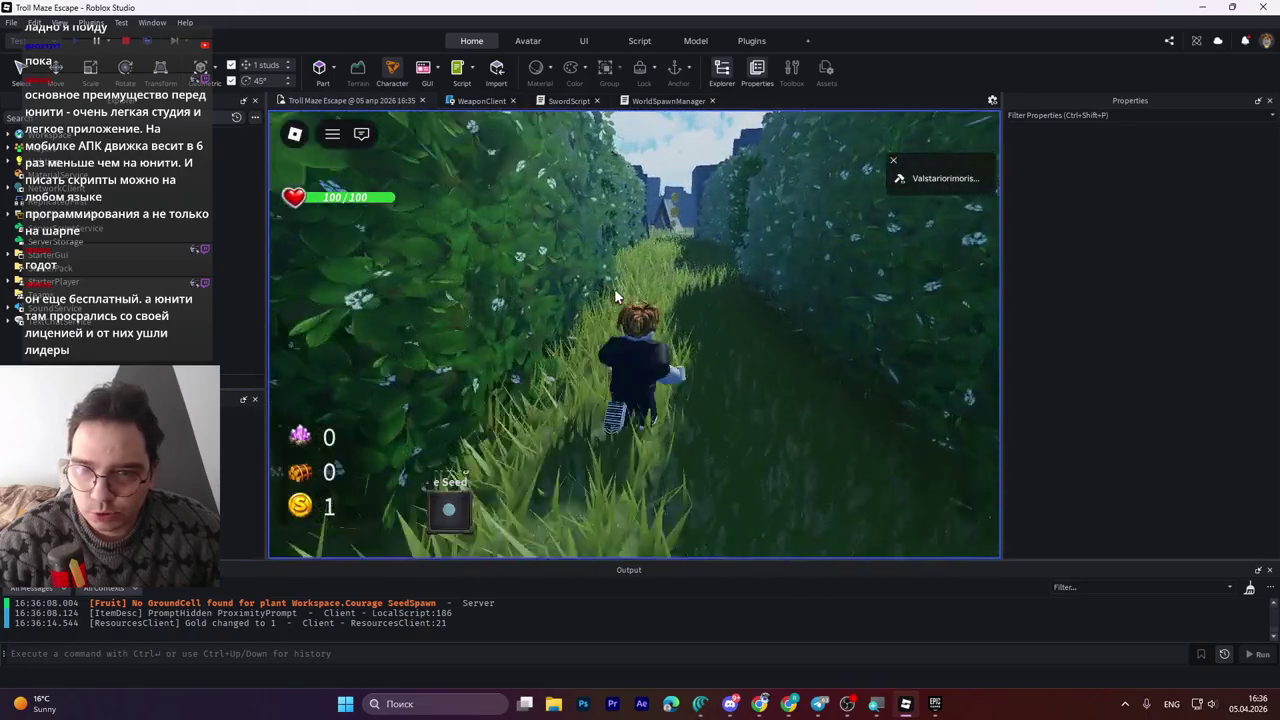
key("w")
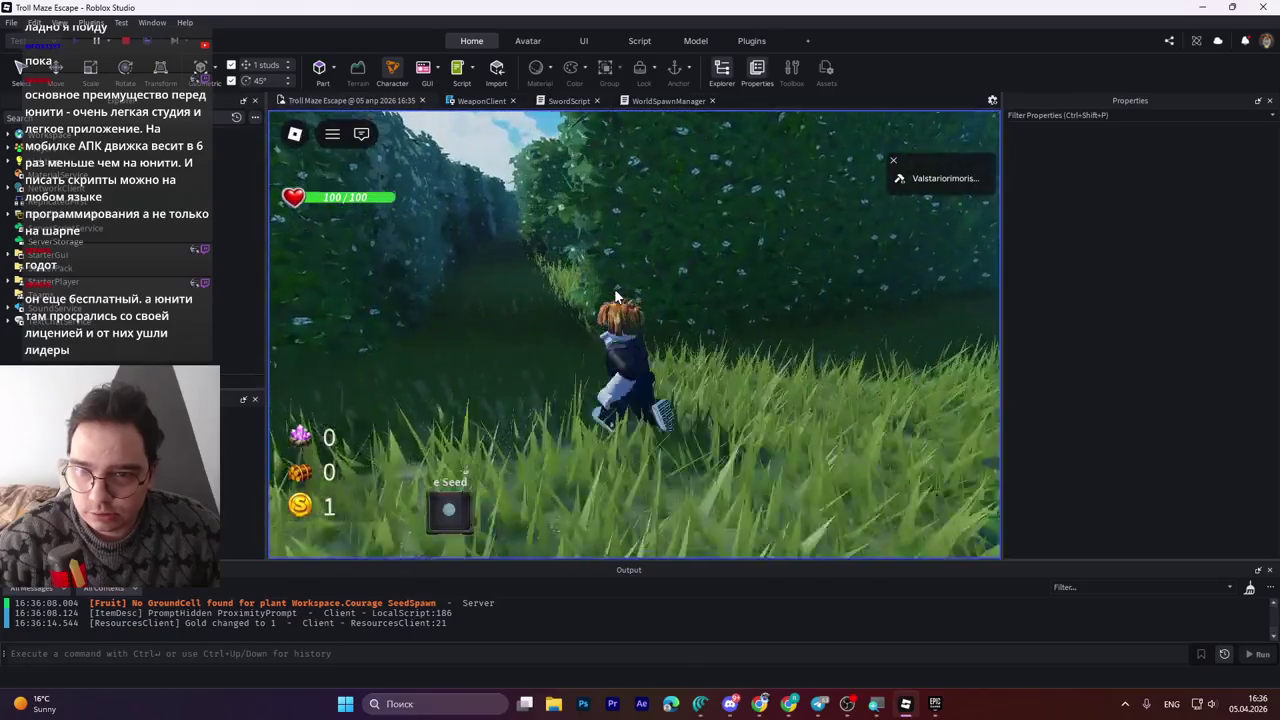
key("w")
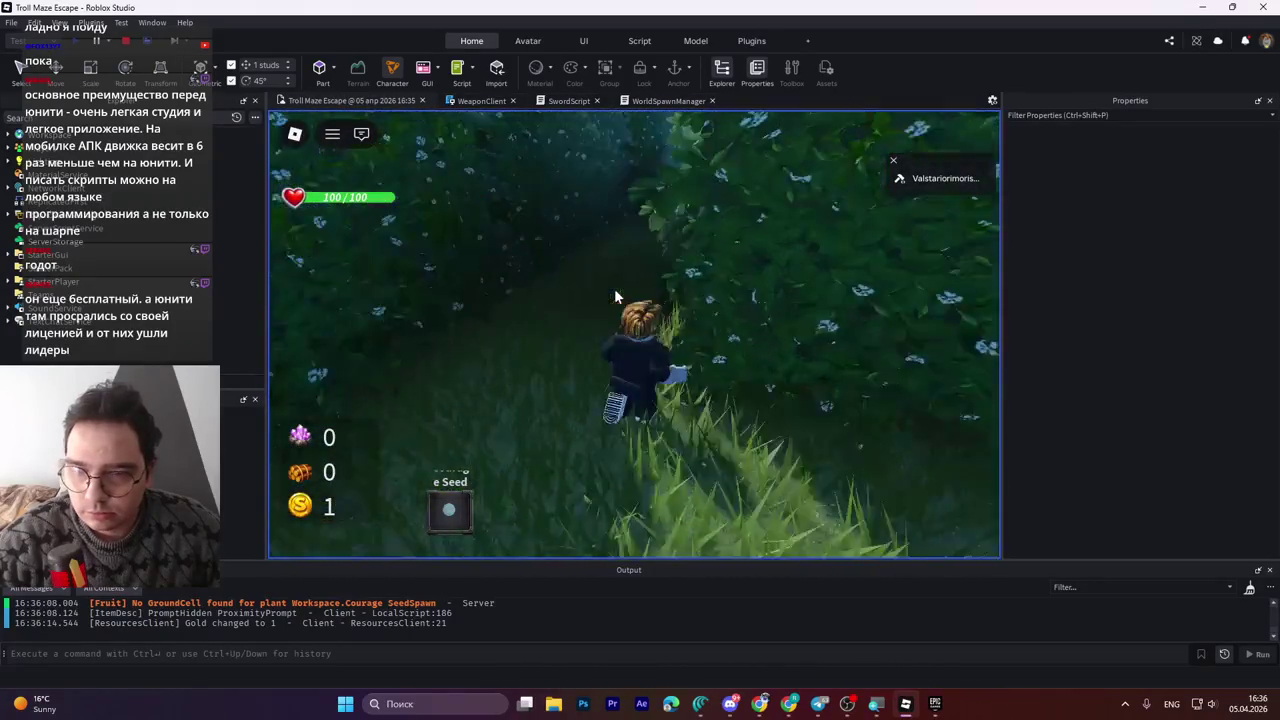
key("w")
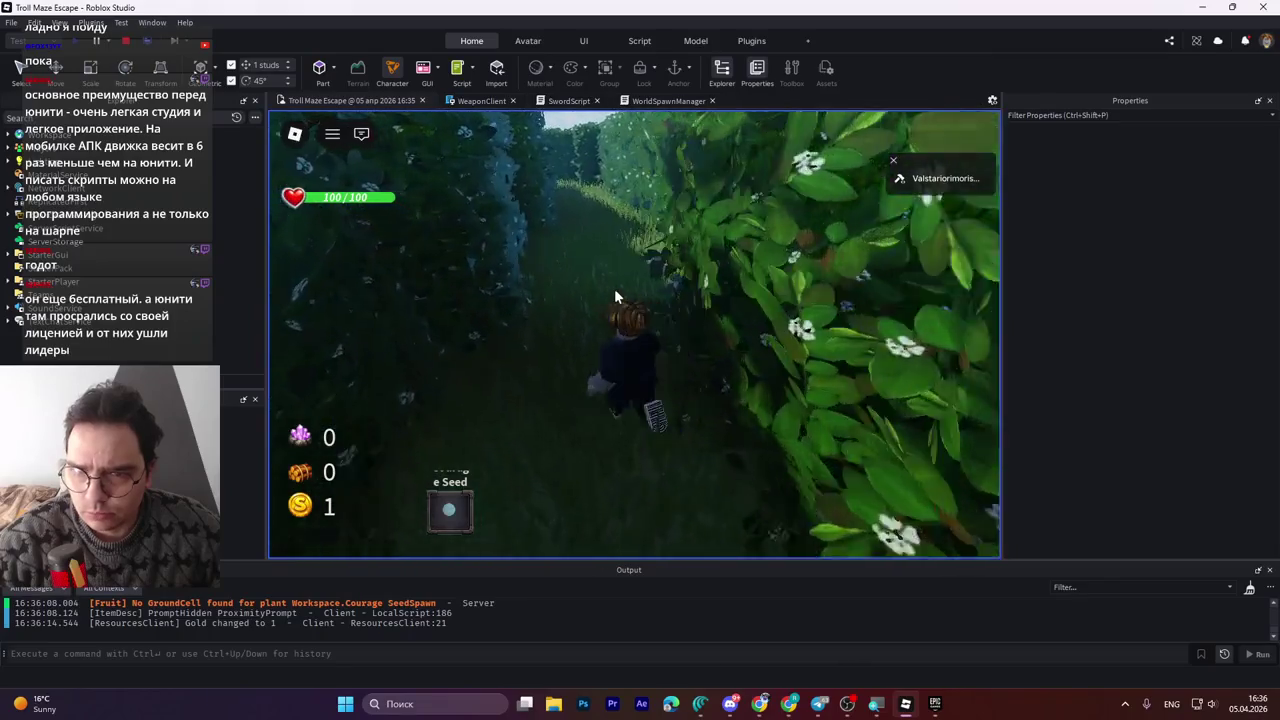
key("w")
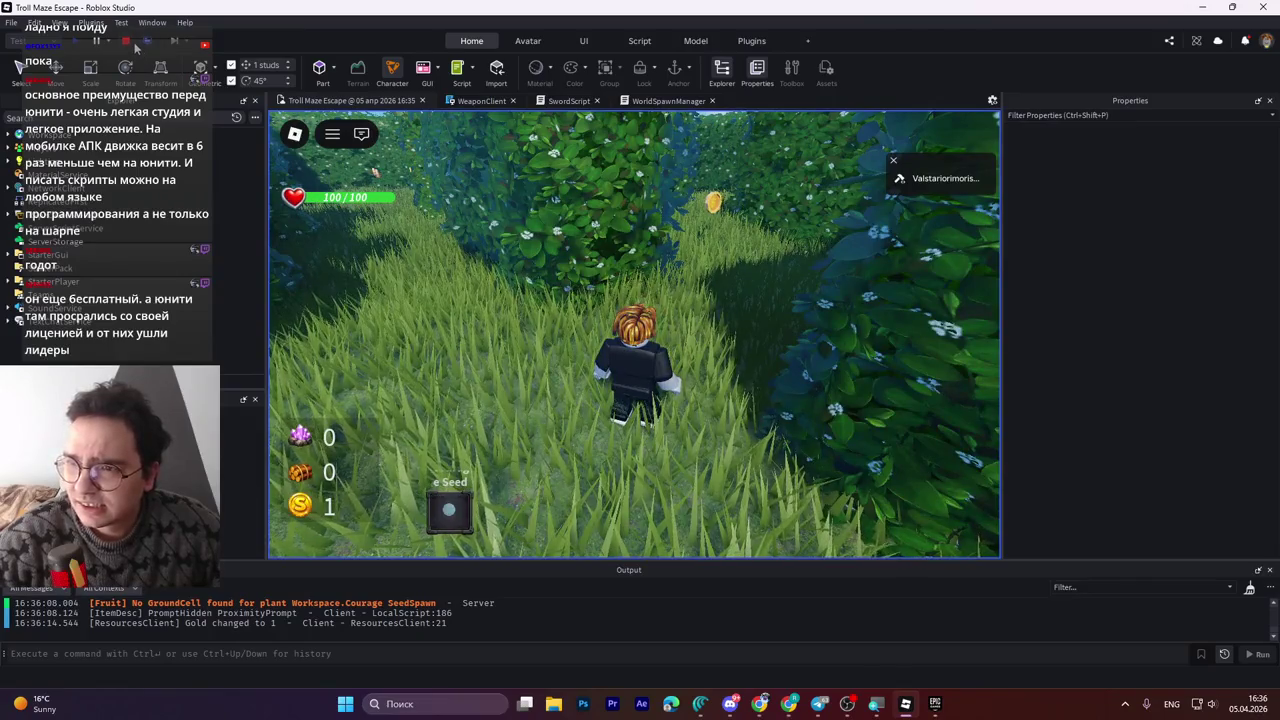
key("shift+F5")
Move the rock to 34.727, 16.914, 63.311, save, and open WorldSpawnManager at Coins packChance.
key("w")
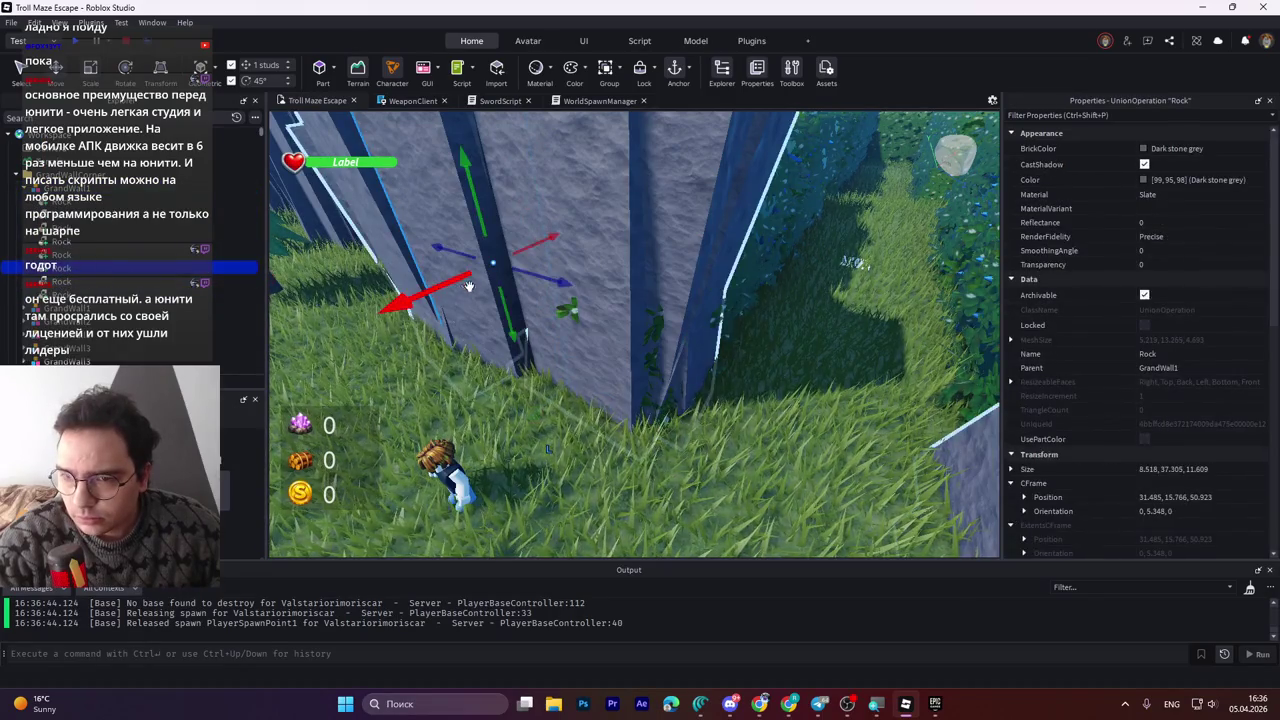
key("f")
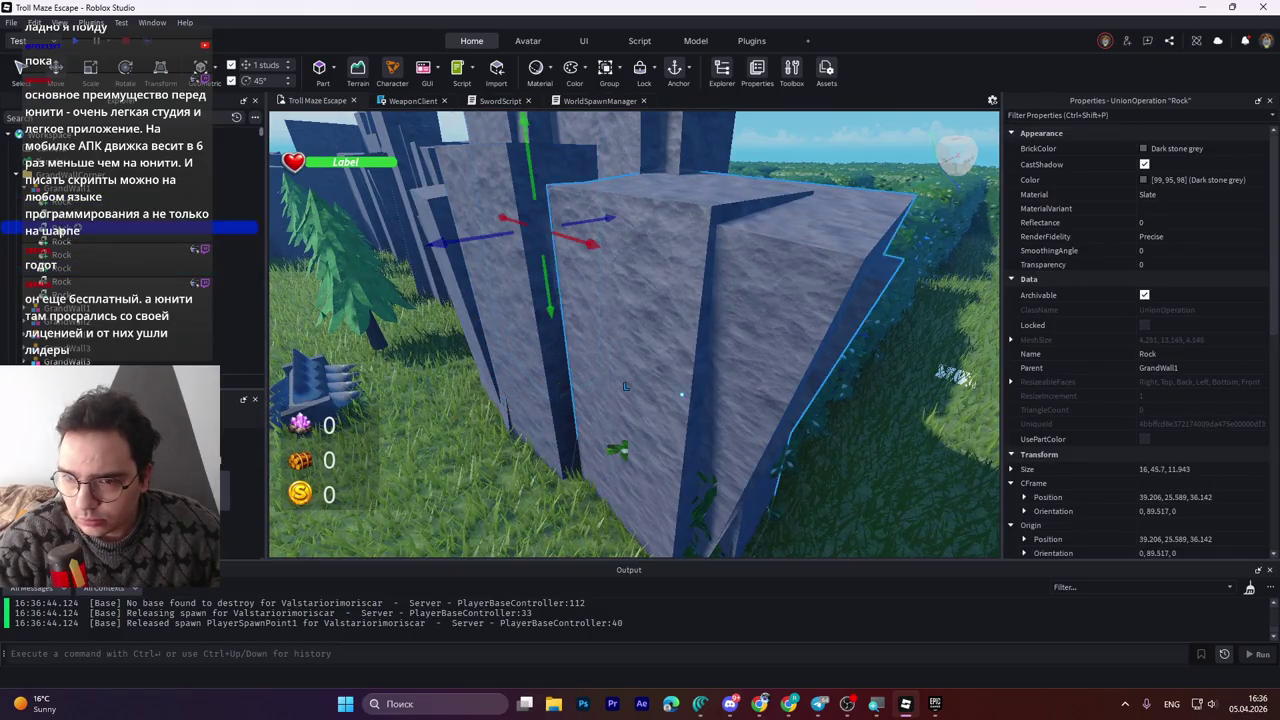
mouse_move(624, 438)
left_mouse_down()
mouse_move(555, 455)
mouse_move(487, 448)
left_mouse_up()
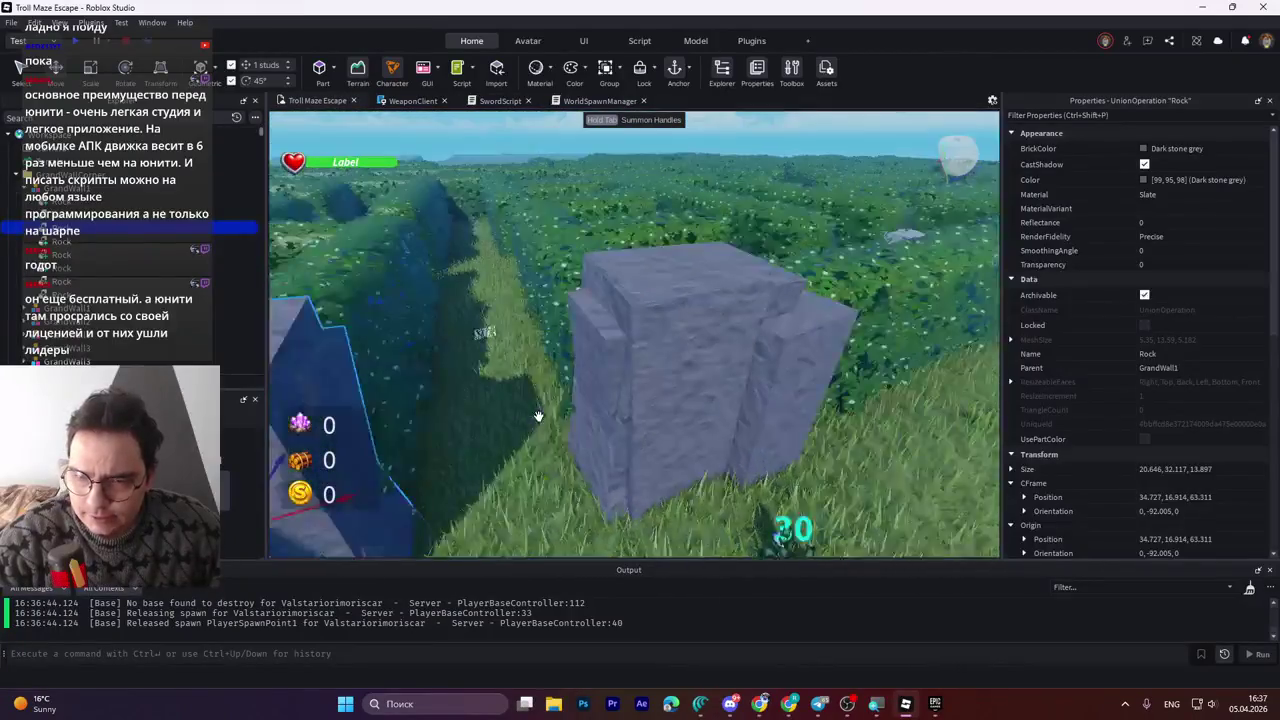
key("ctrl+s")
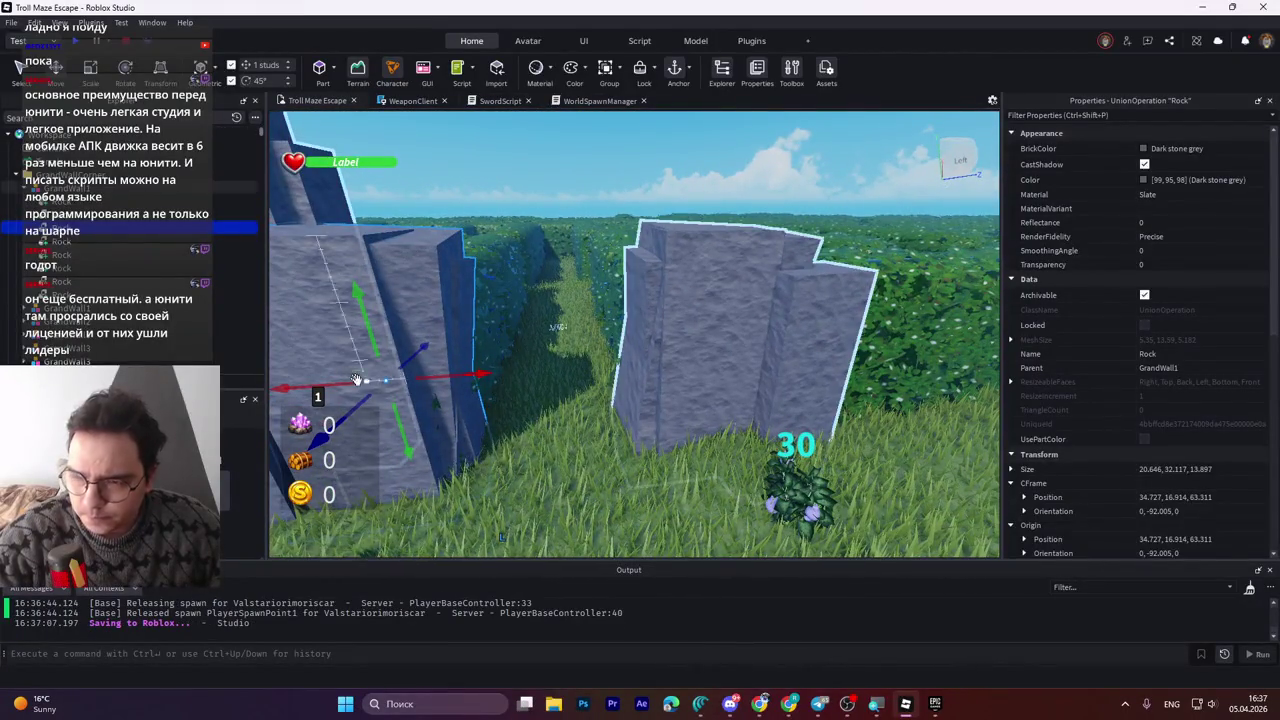
left_click(590, 101)
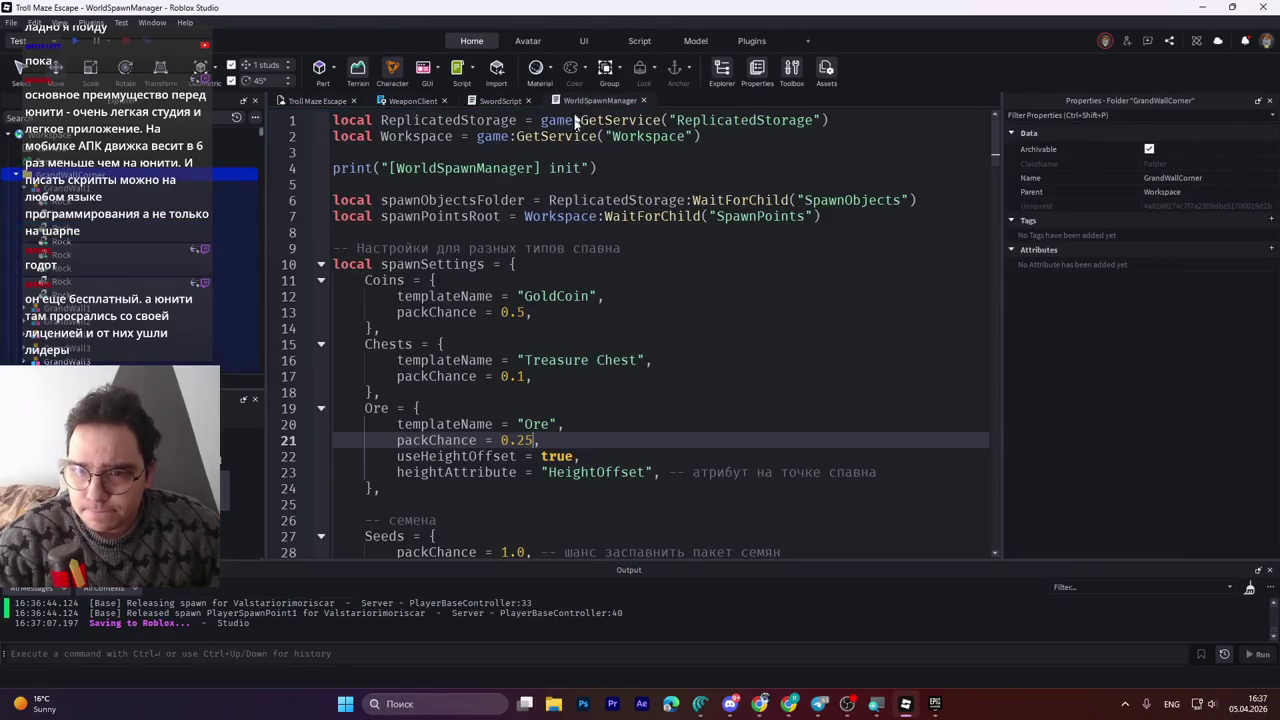
left_click(527, 313)
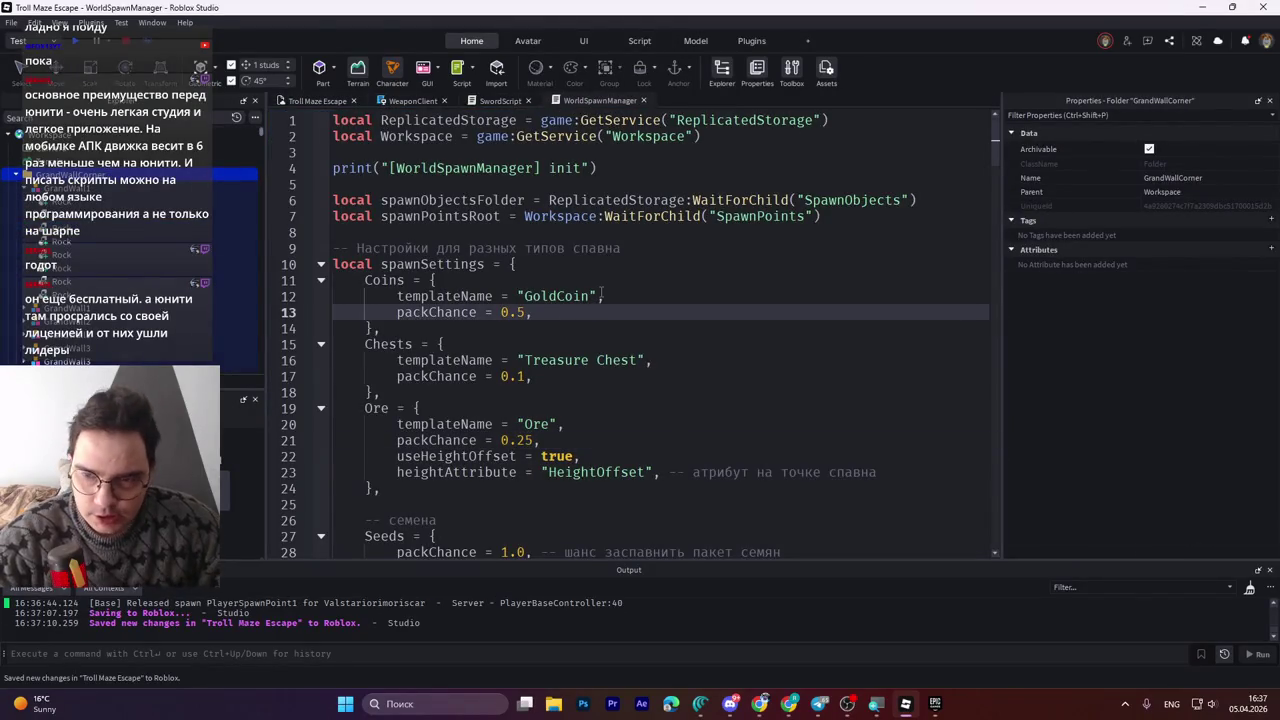
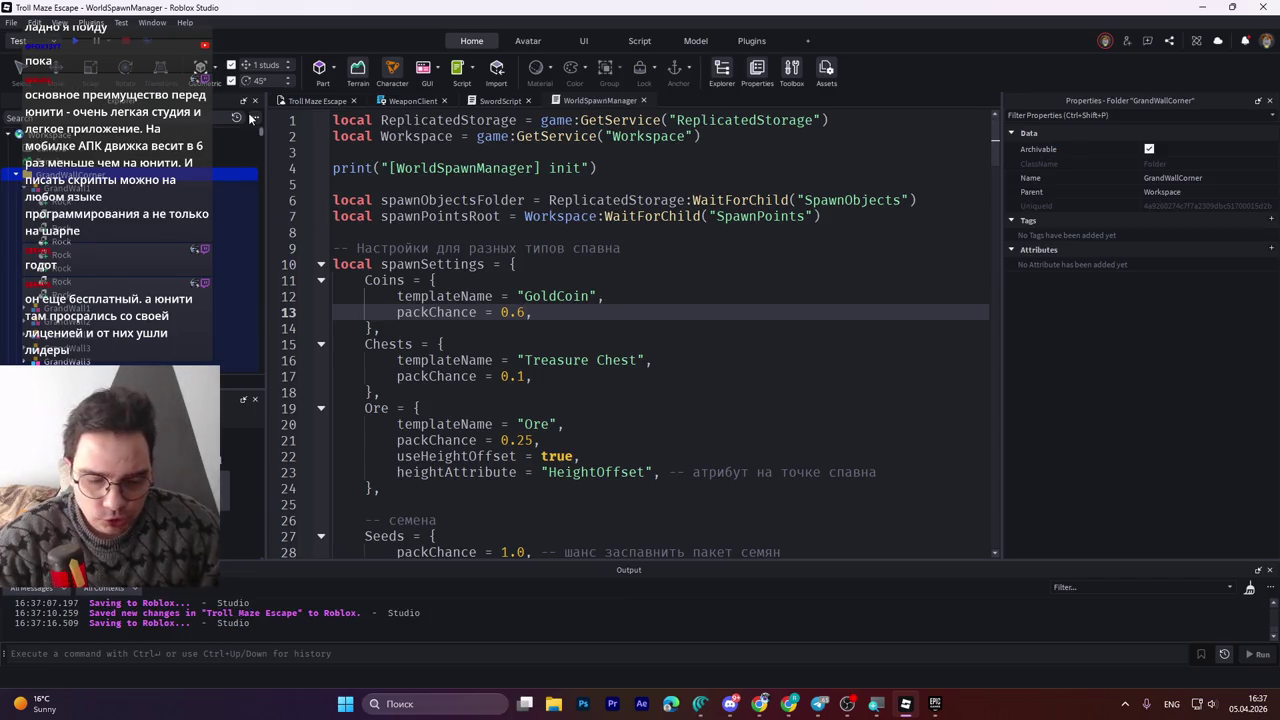
Save the Troll Maze Escape place's latest changes to Roblox with Ctrl+S.
key("ctrl+s")
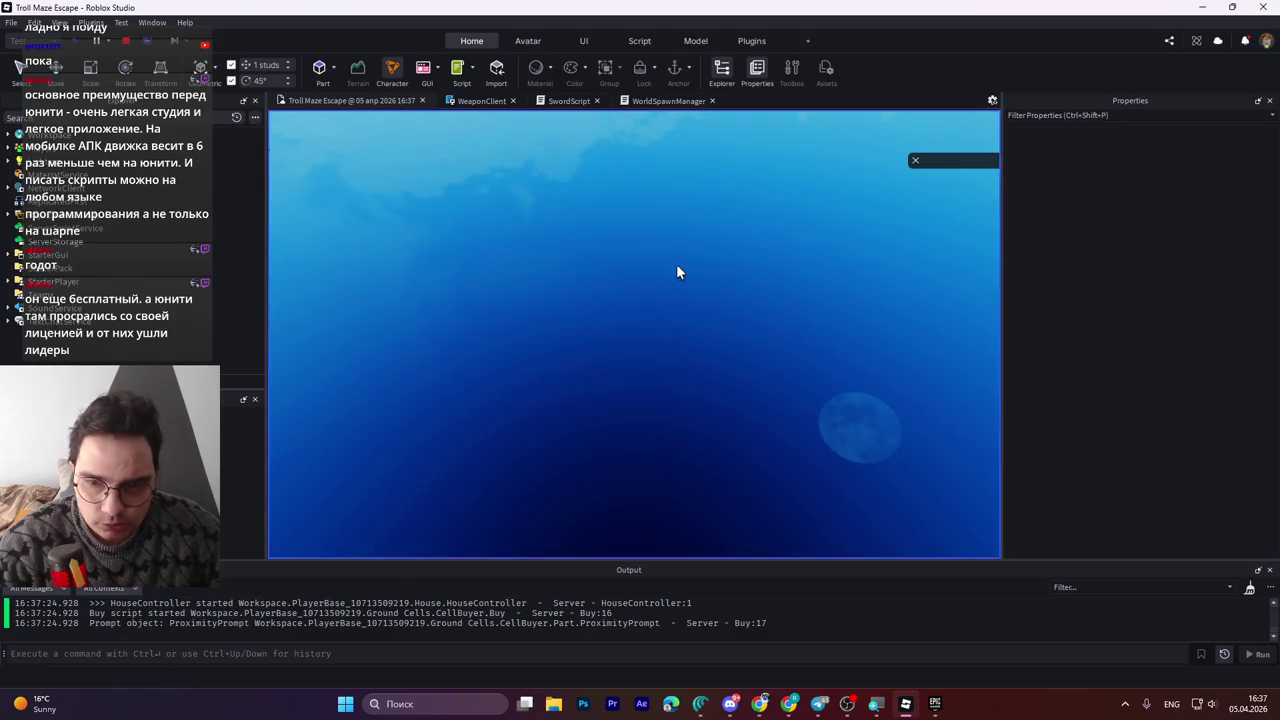
Run the character through the maze corridors, collecting the coins along the paths.
key("w")
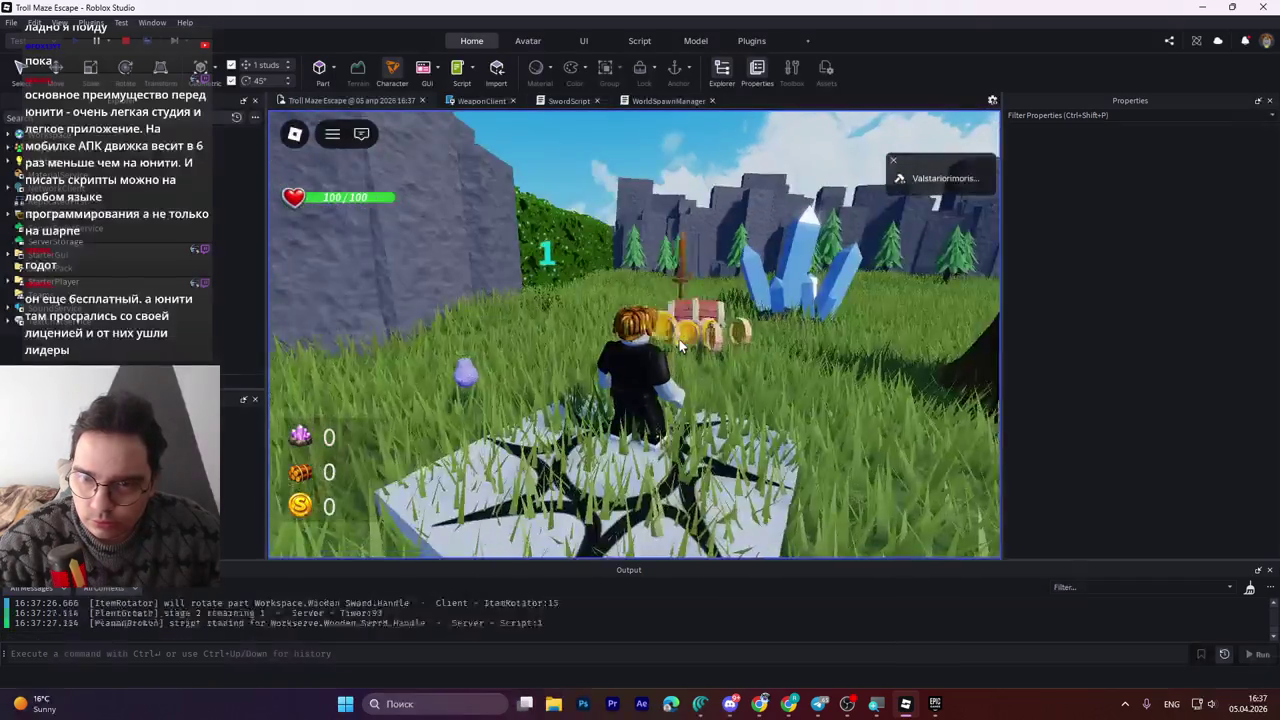
key("w")
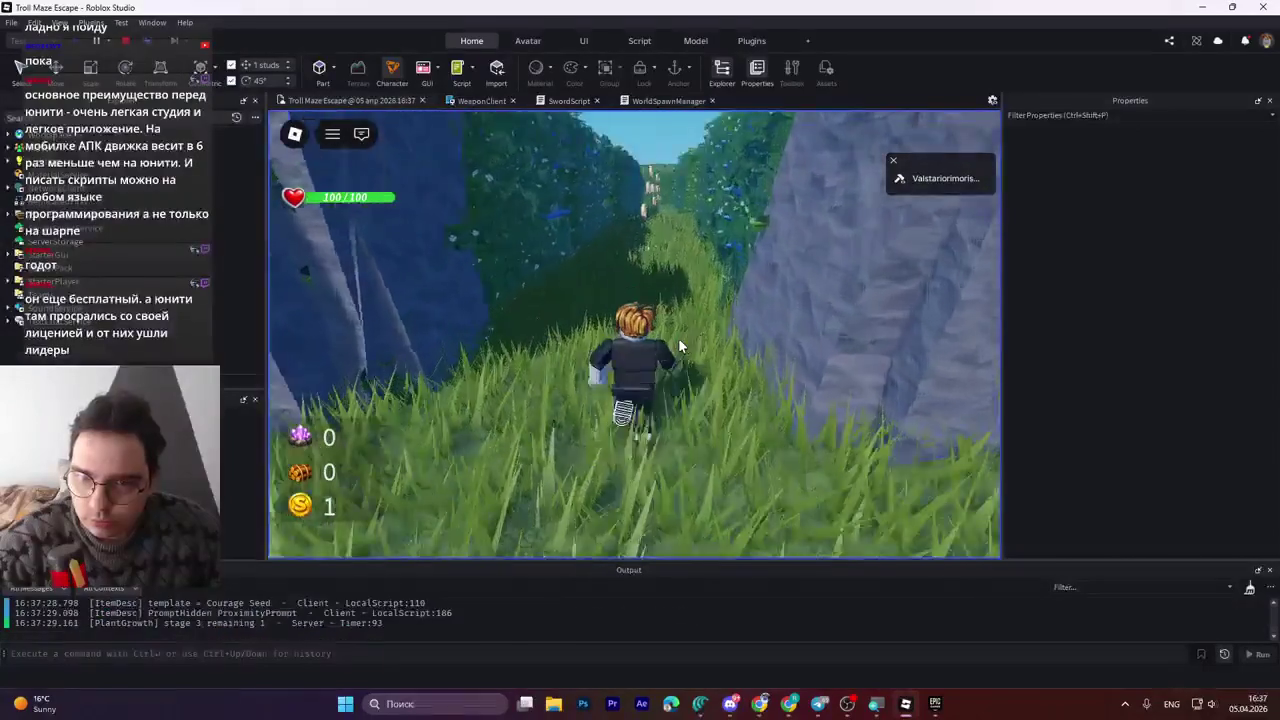
key("w")
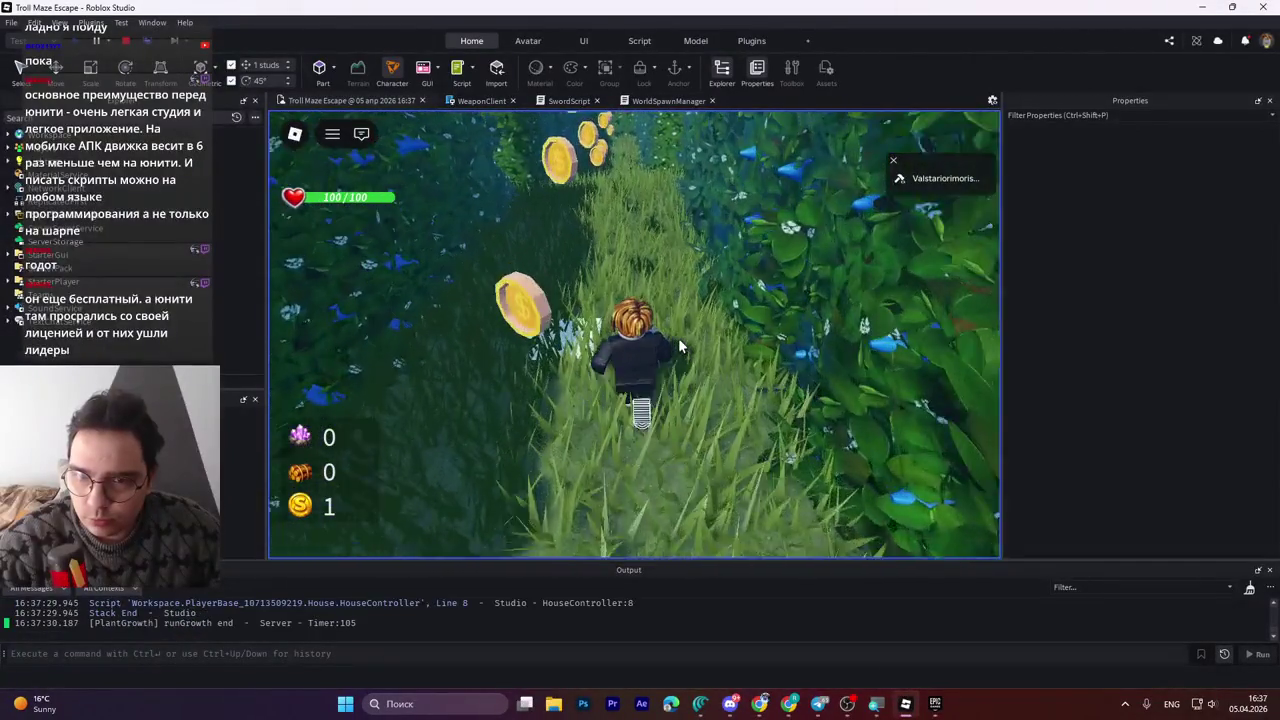
key("w")
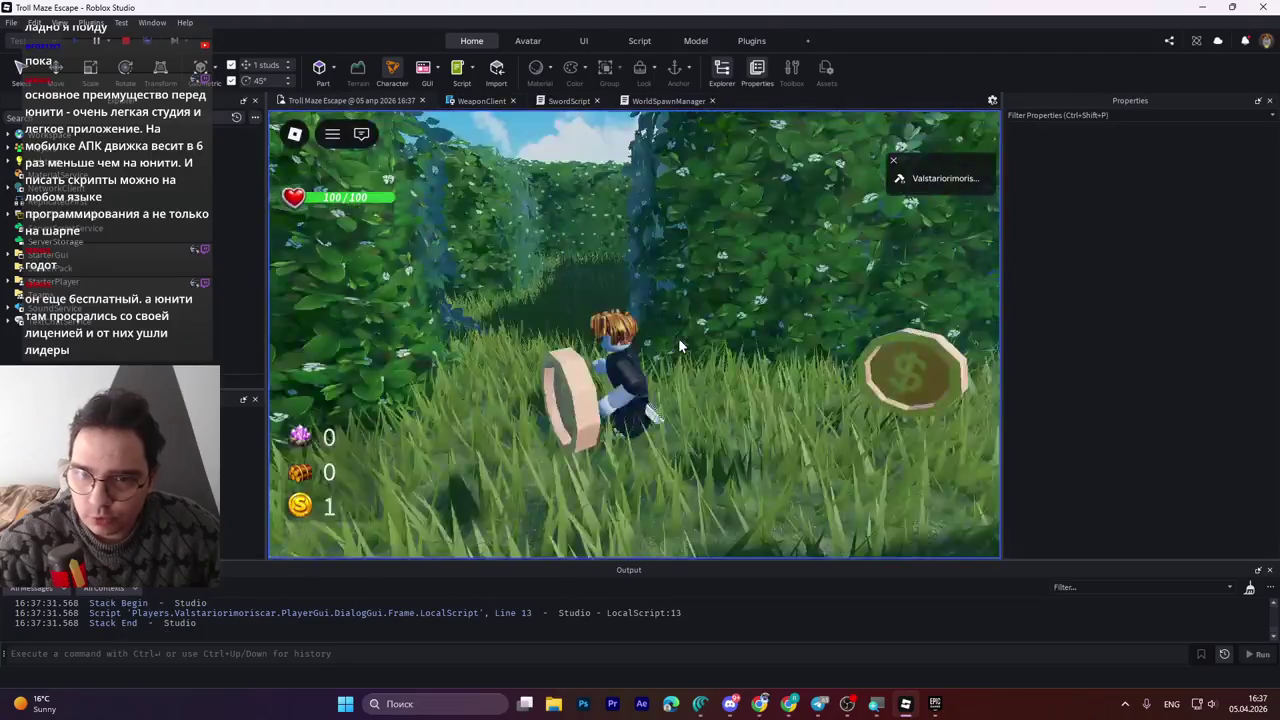
key("w")
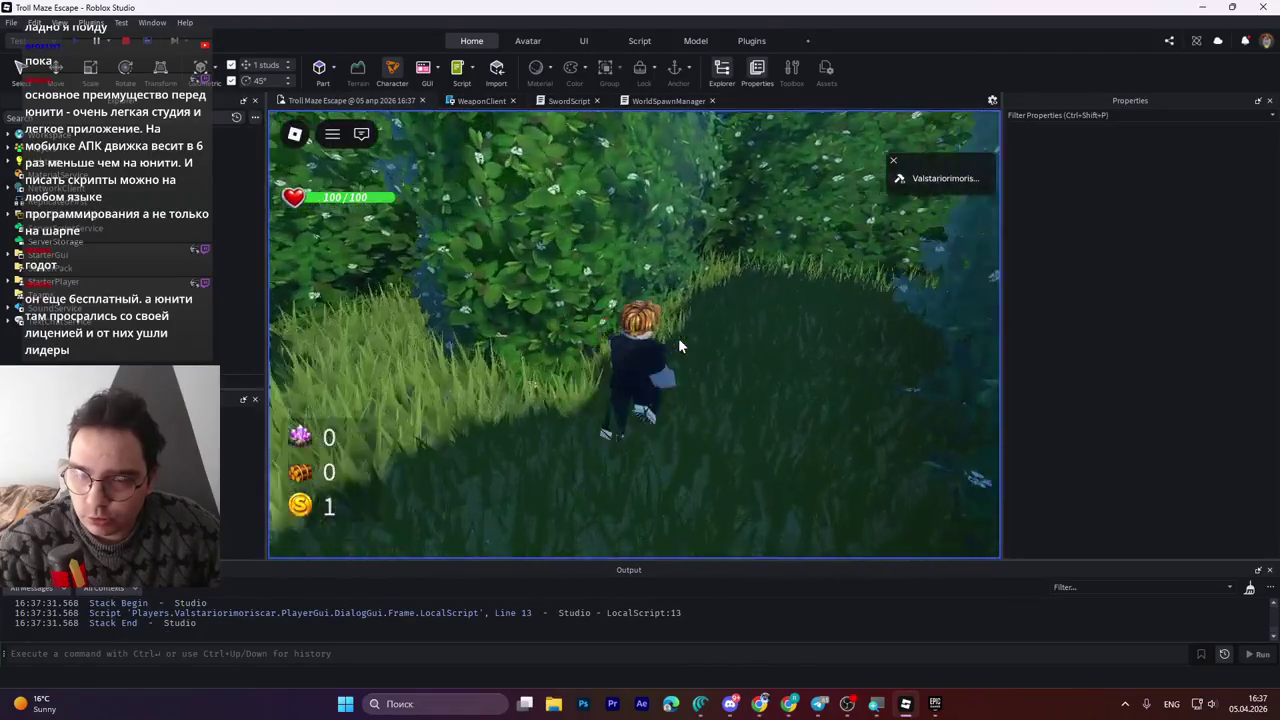
key("w")
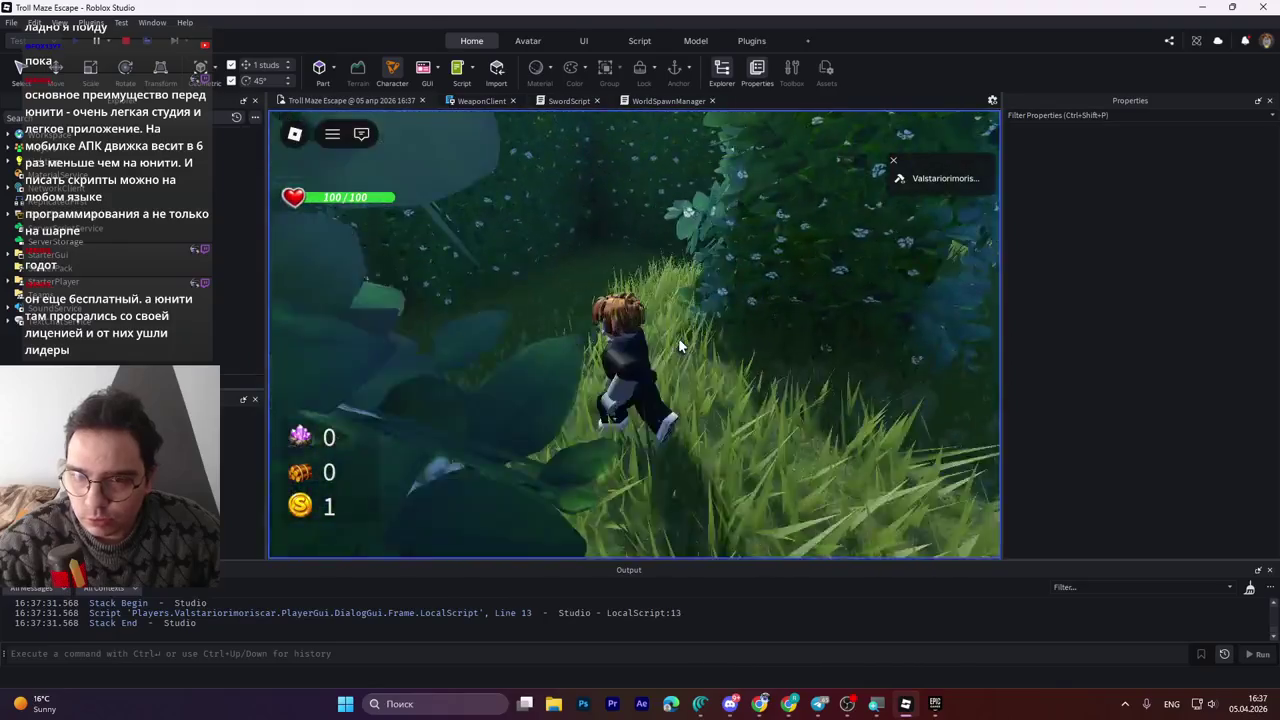
key("w")
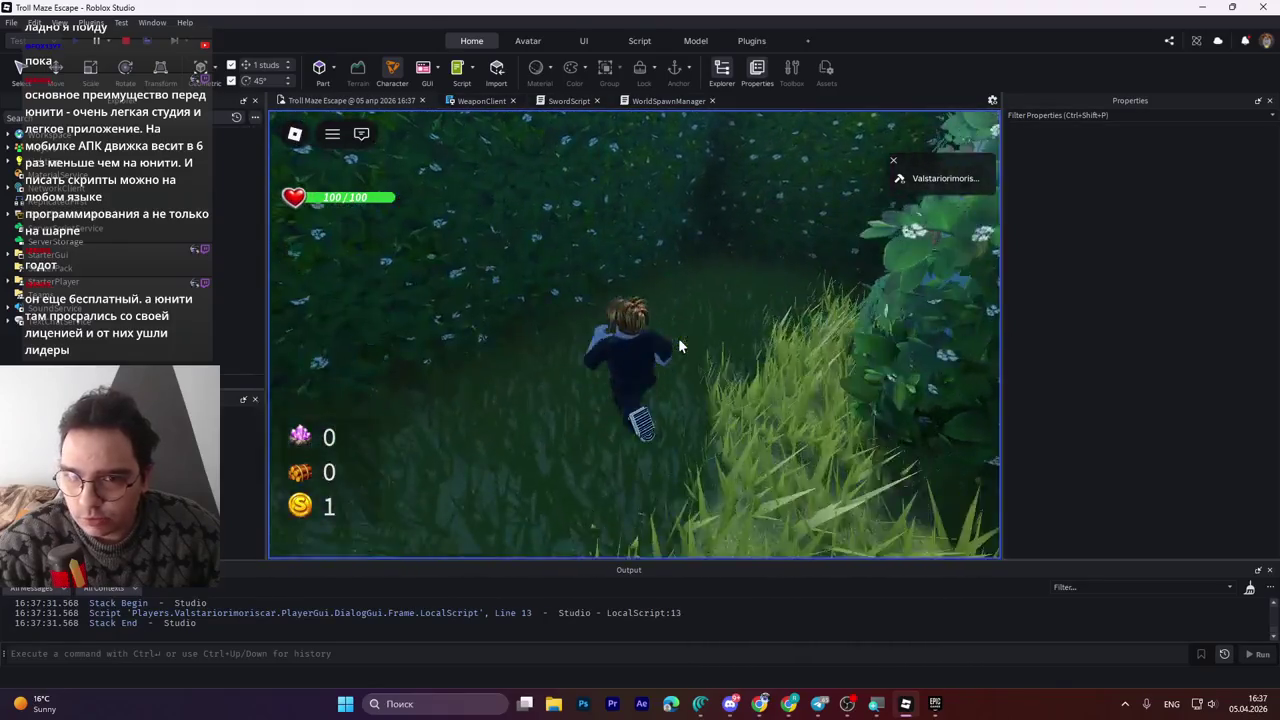
key("w")
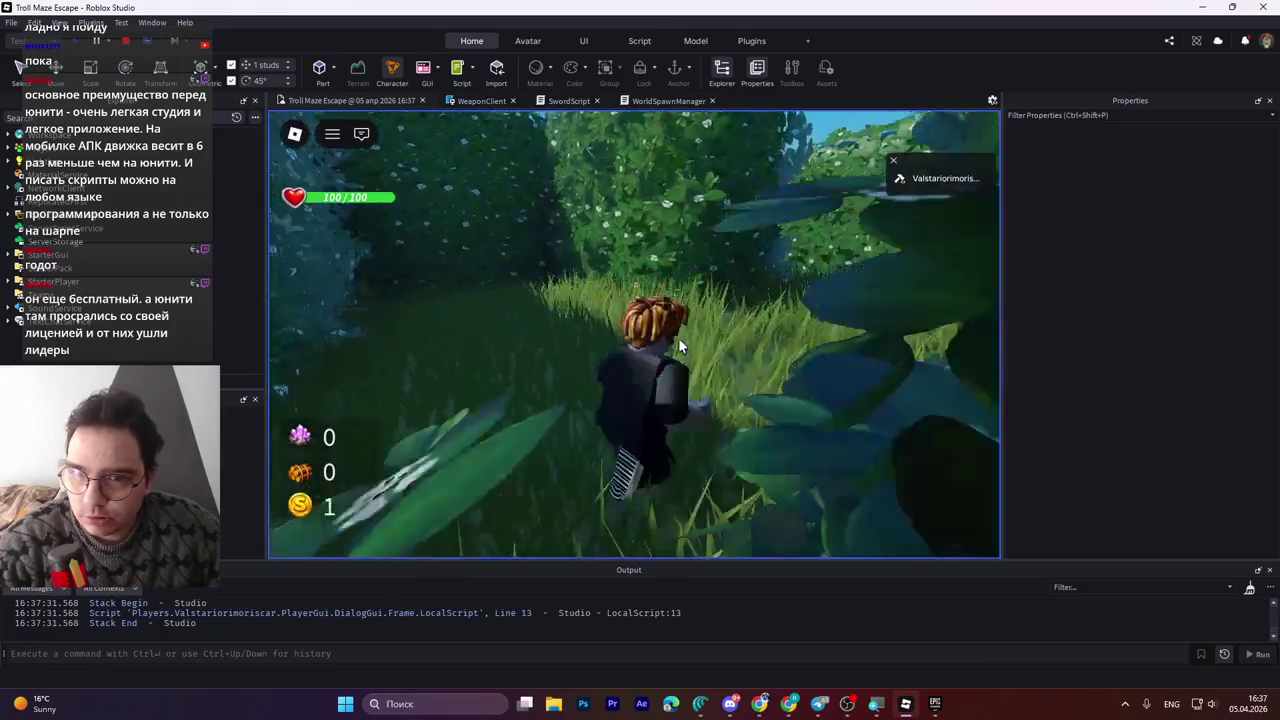
key("w")
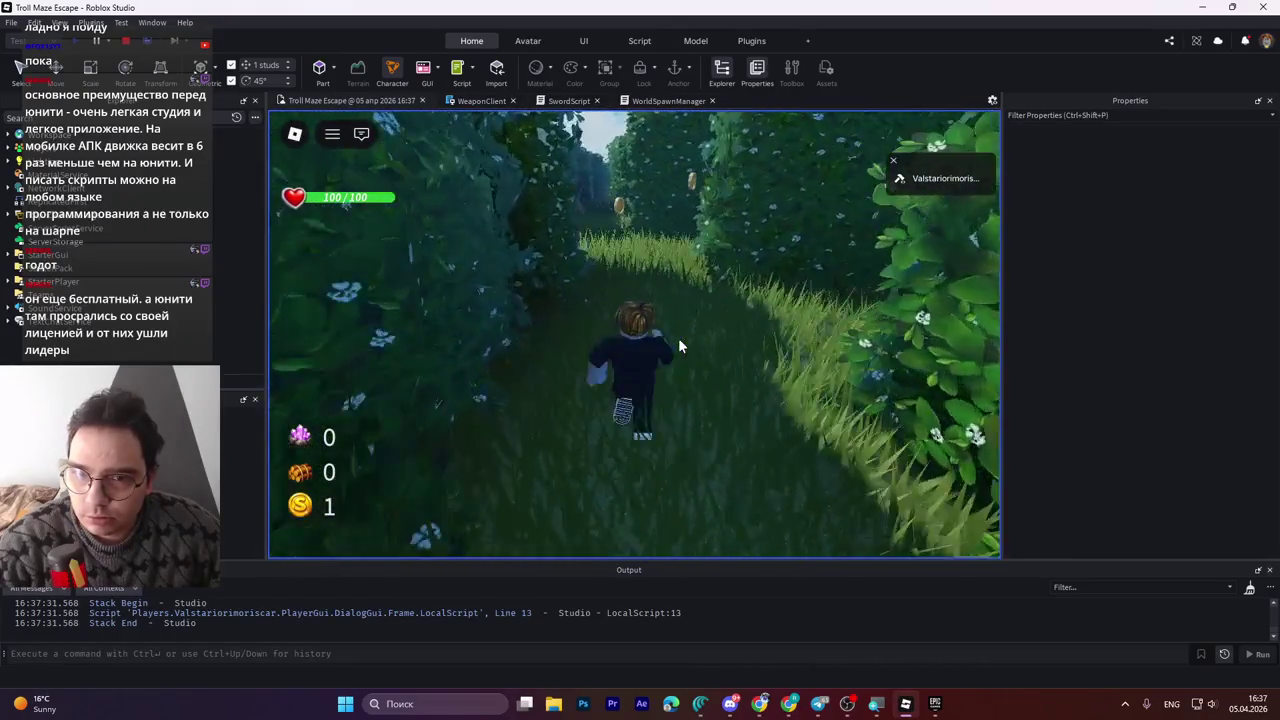
key("w")
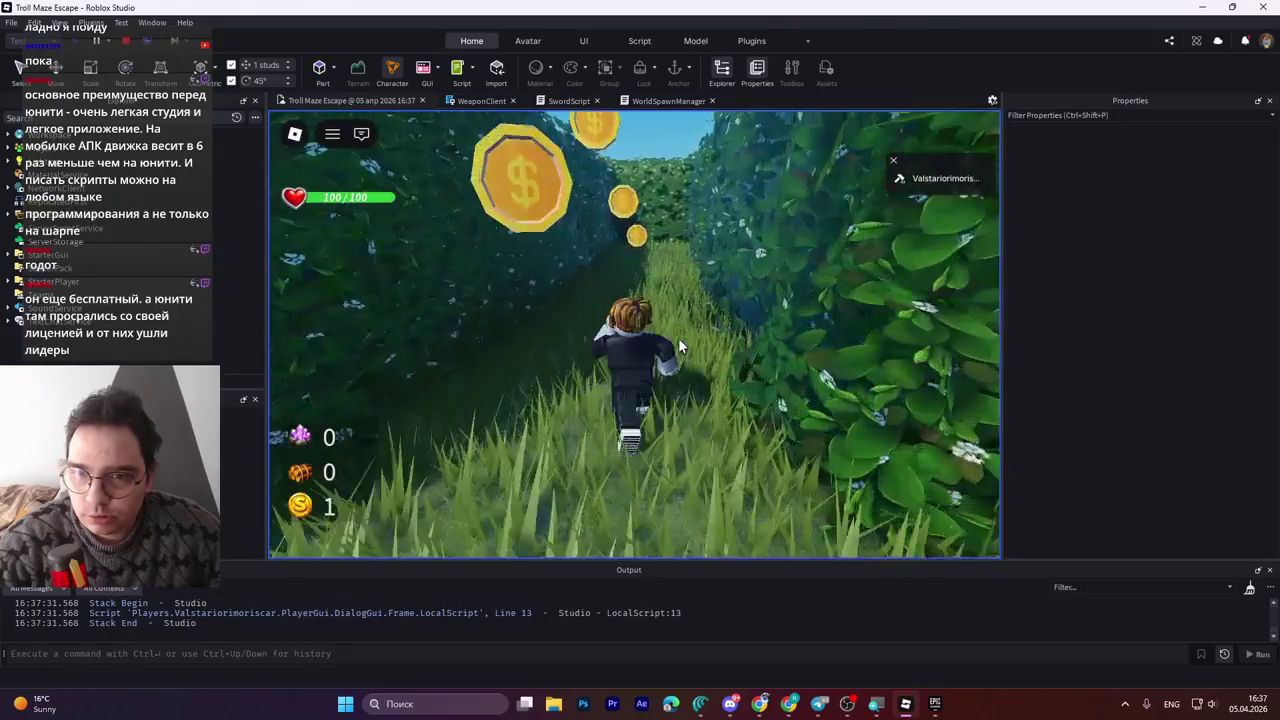
key("w")
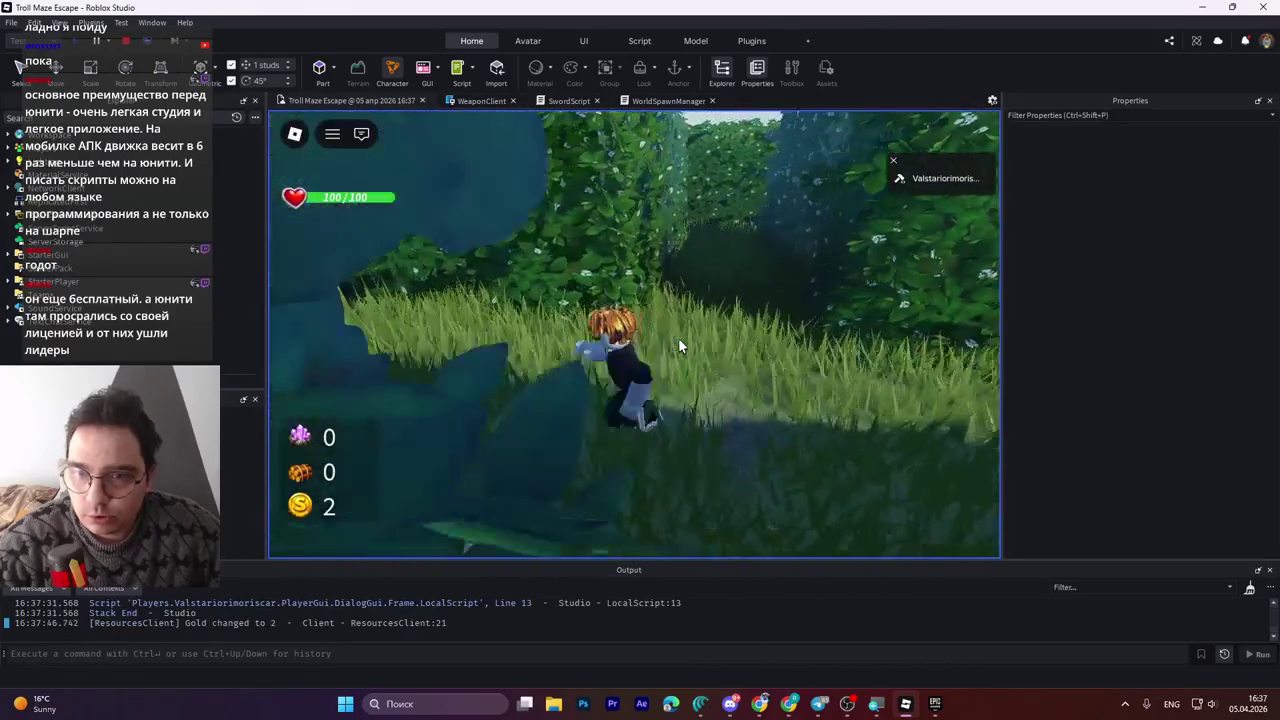
key("w")
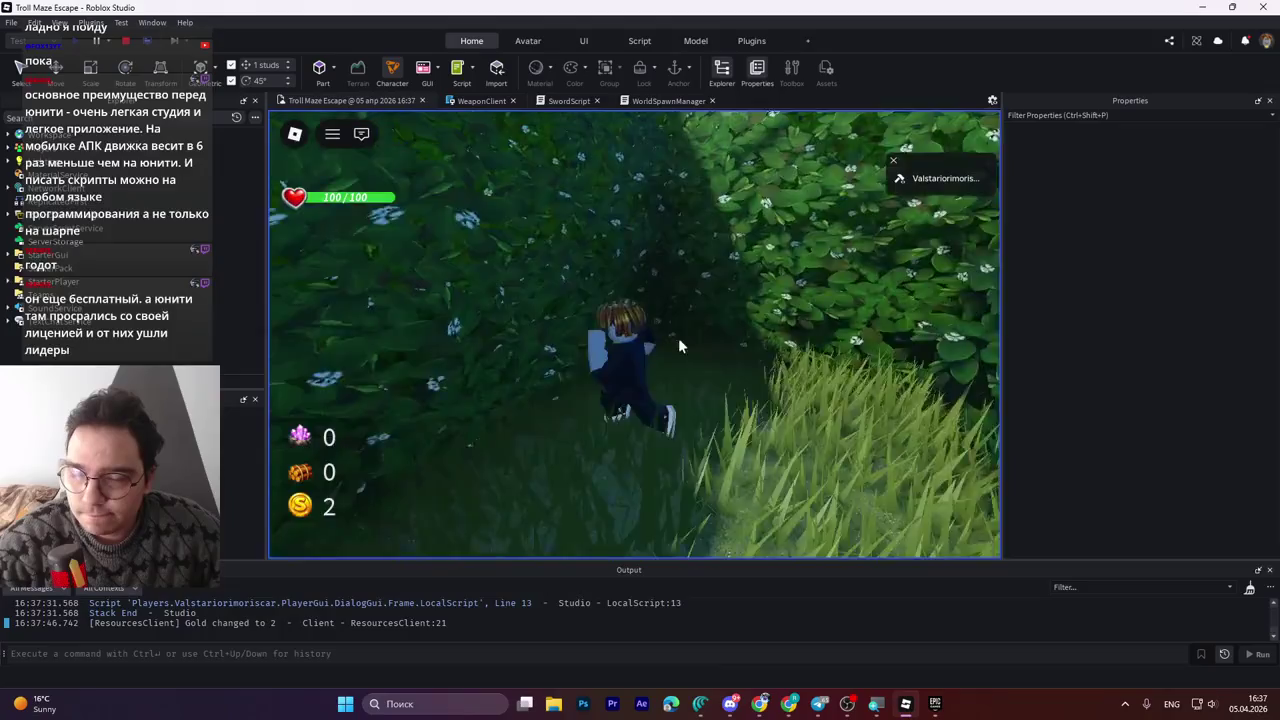
key("w")
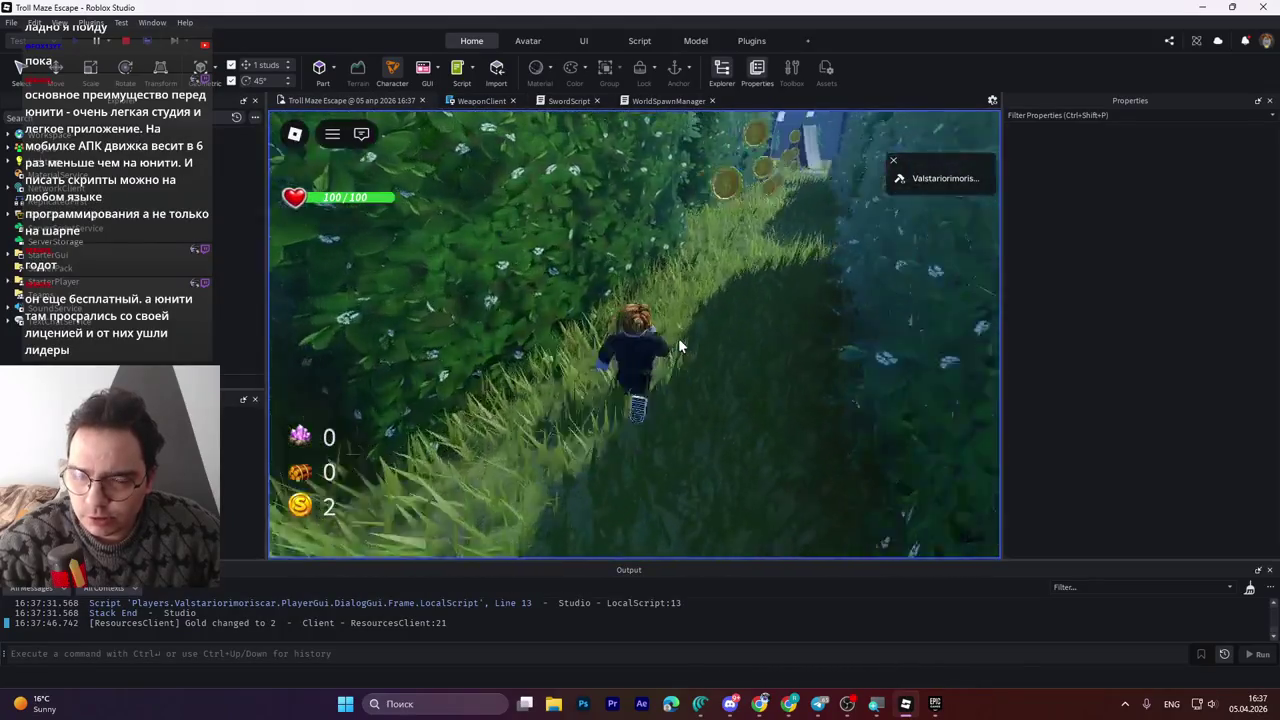
key("w")
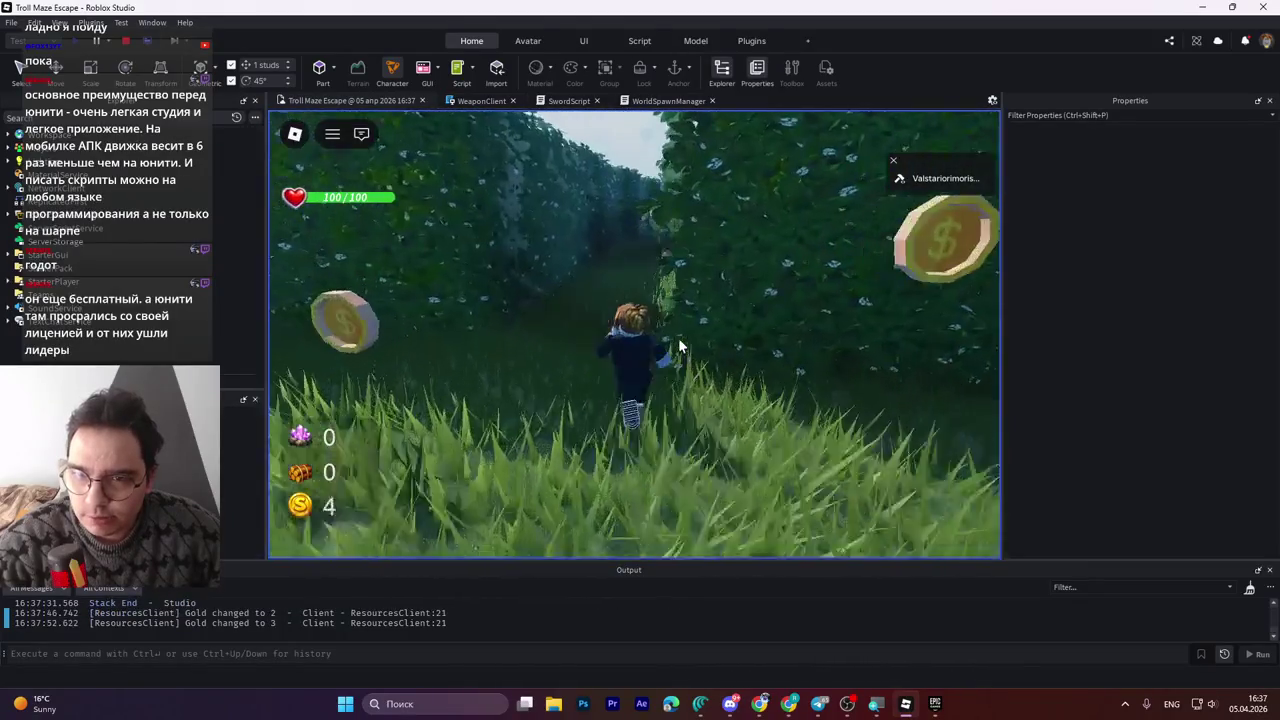
key("w")
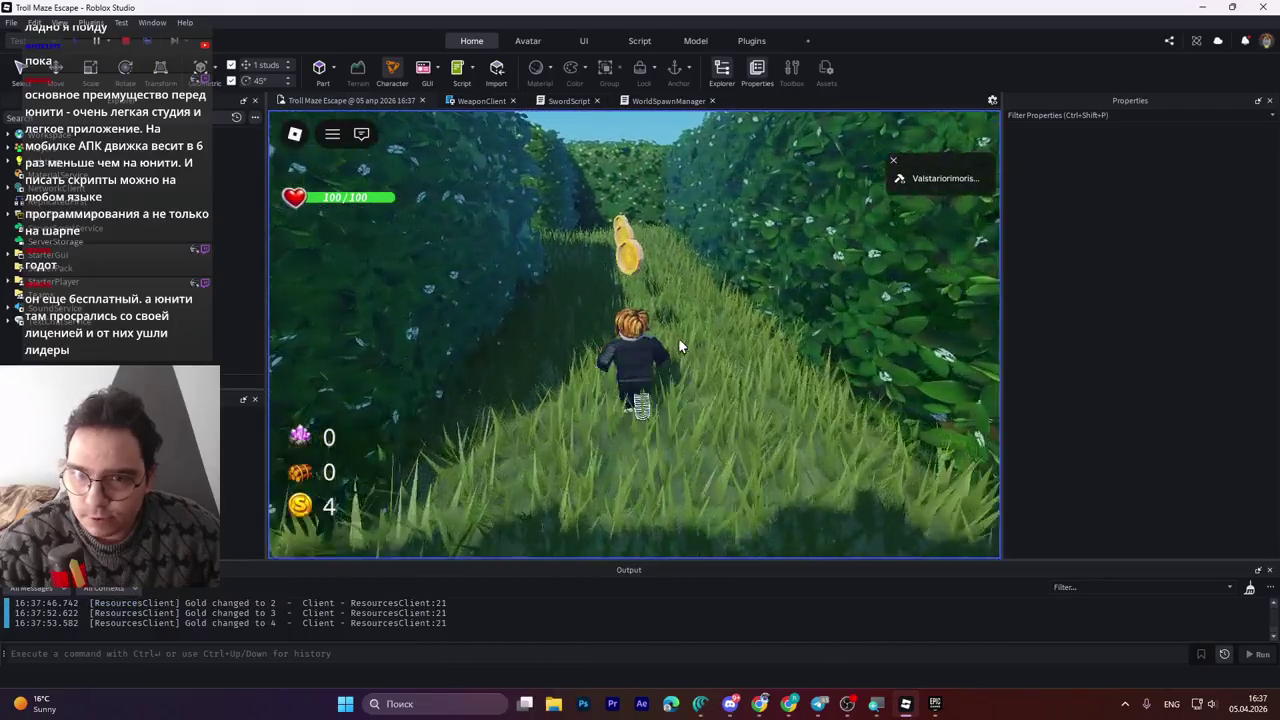
key("w")
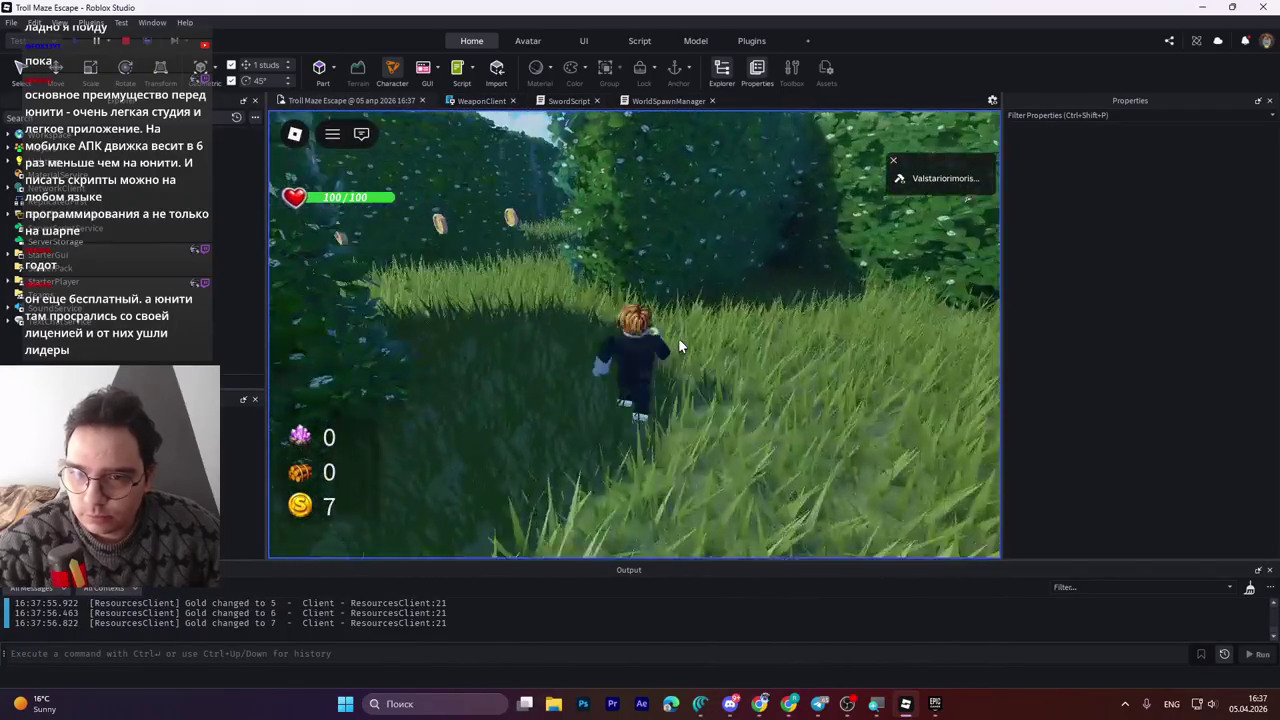
key("w")
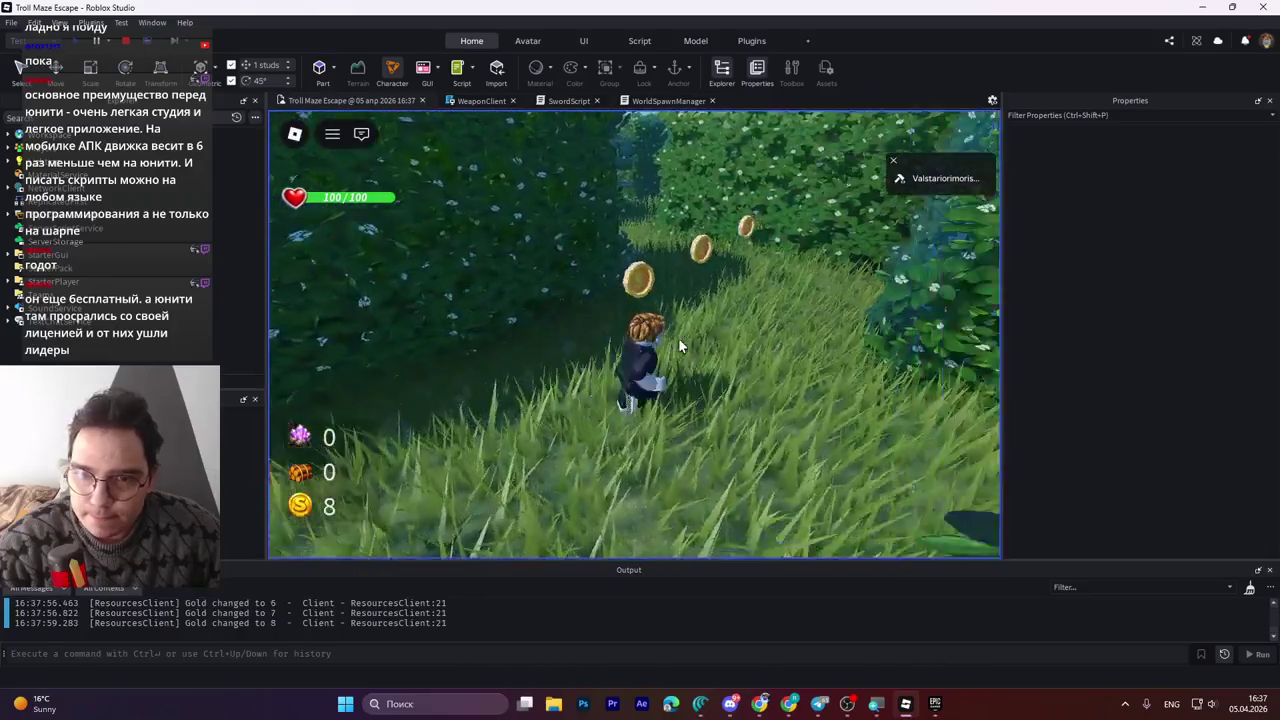
key("w")
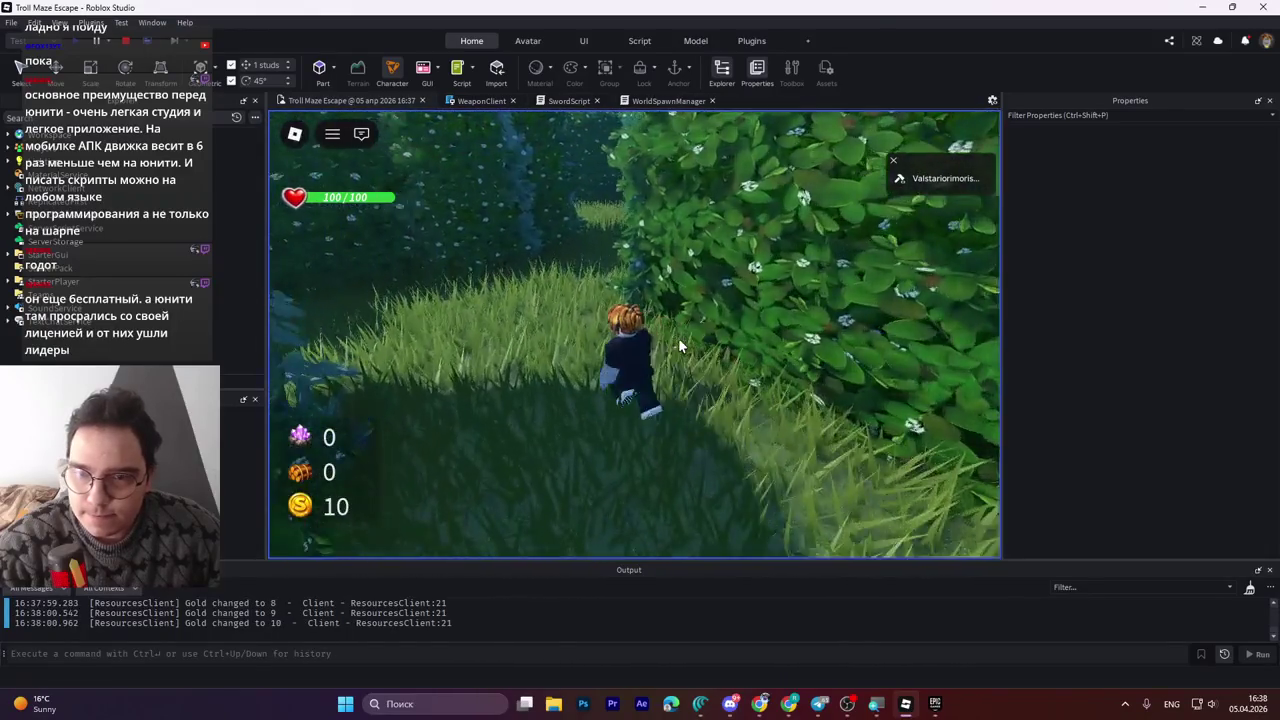
key("w")
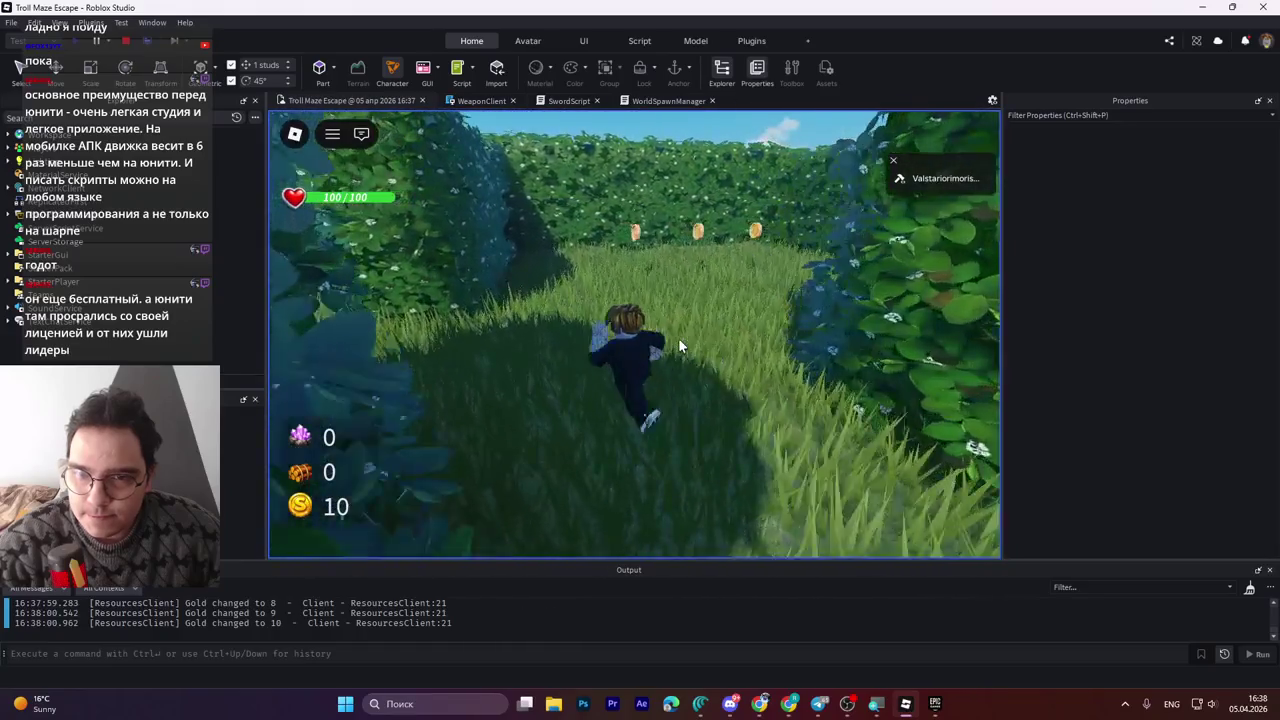
key("w")
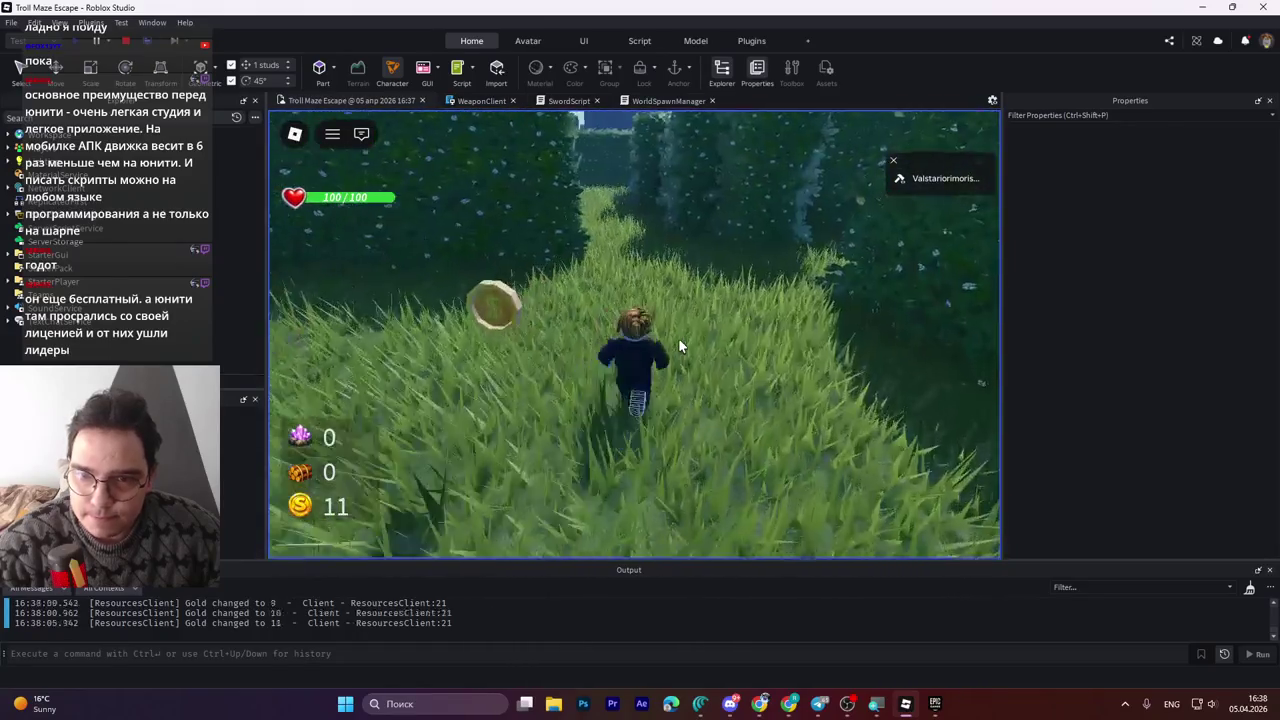
Turn back along the hedge path for more coins and circle the blue crystal.
key("s")
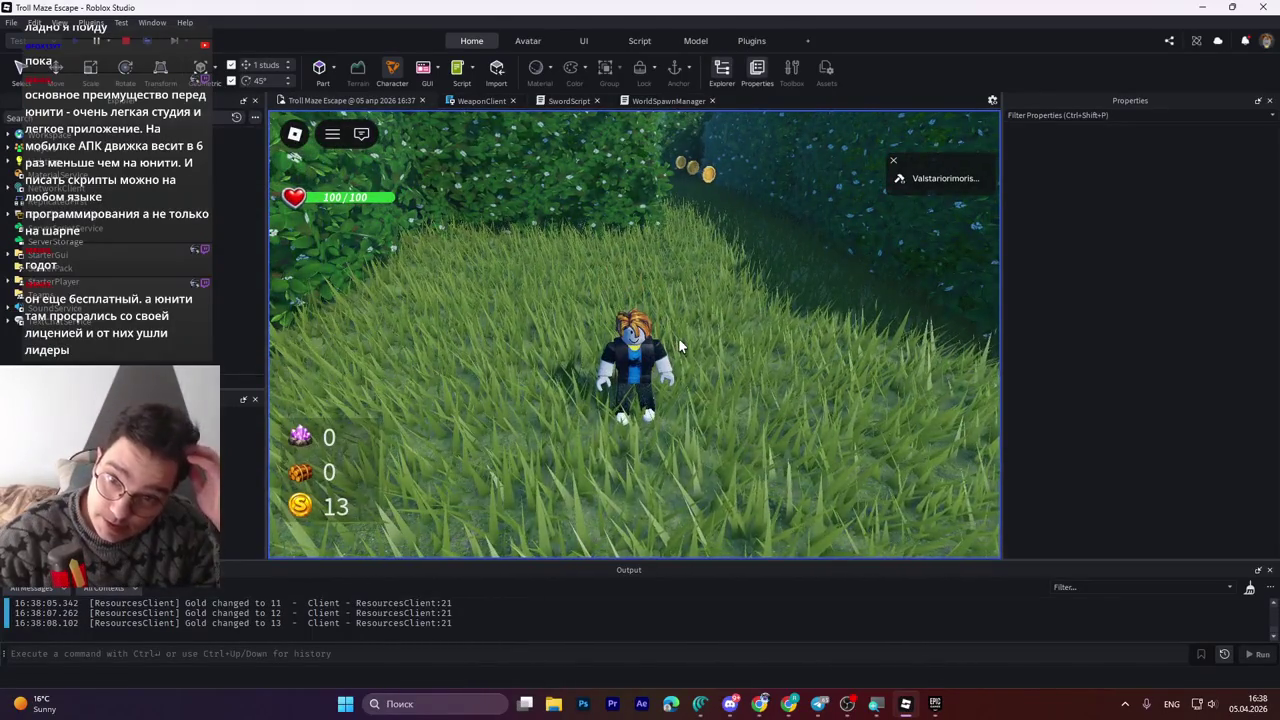
key("w")
key("w")
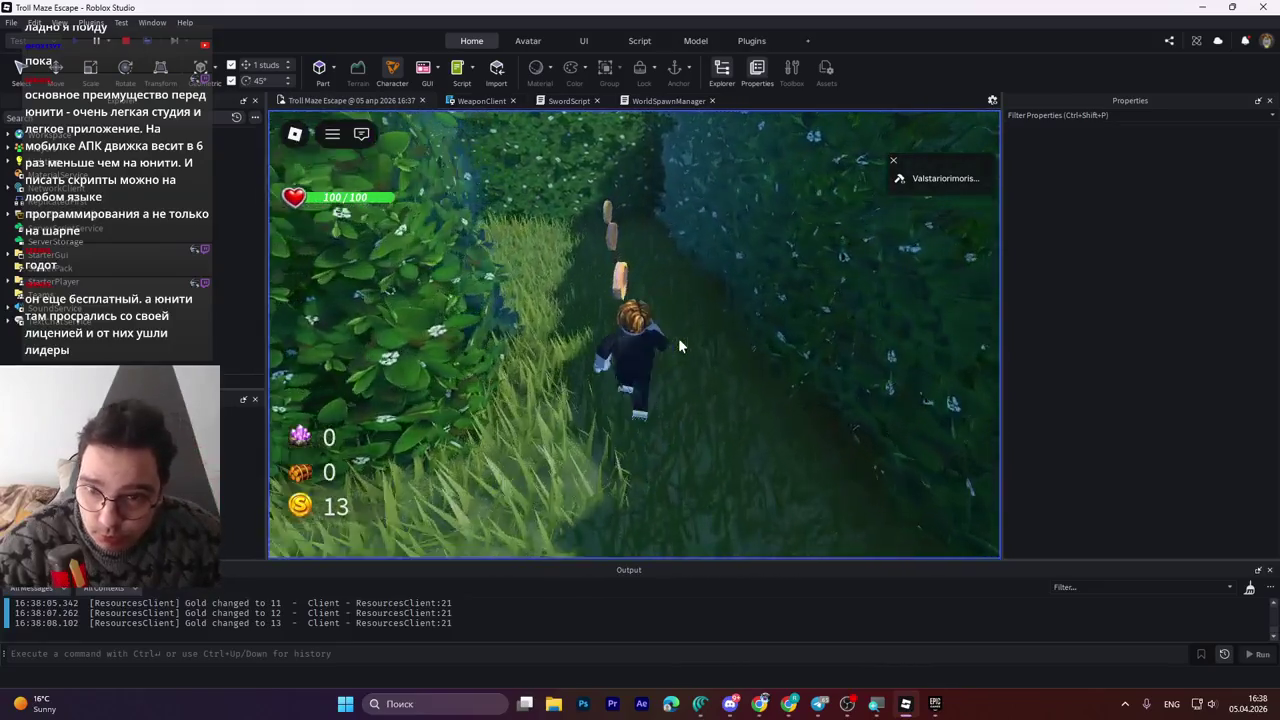
key("w")
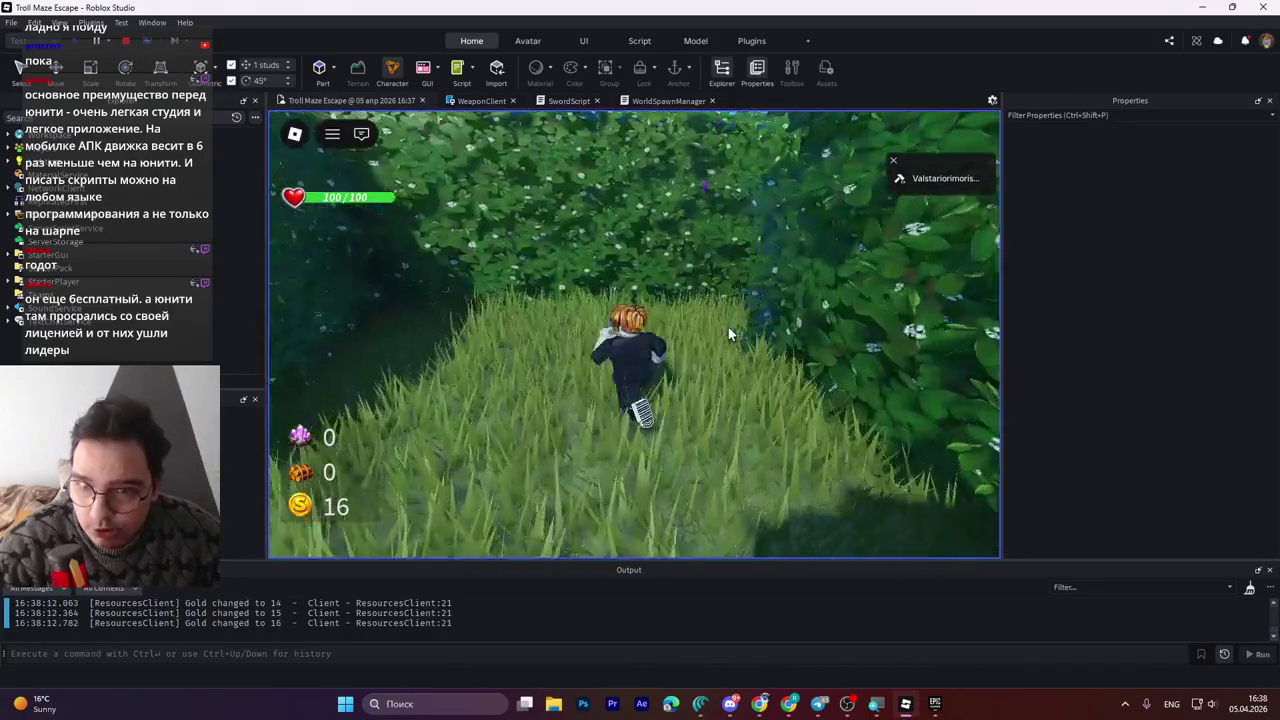
key("w")
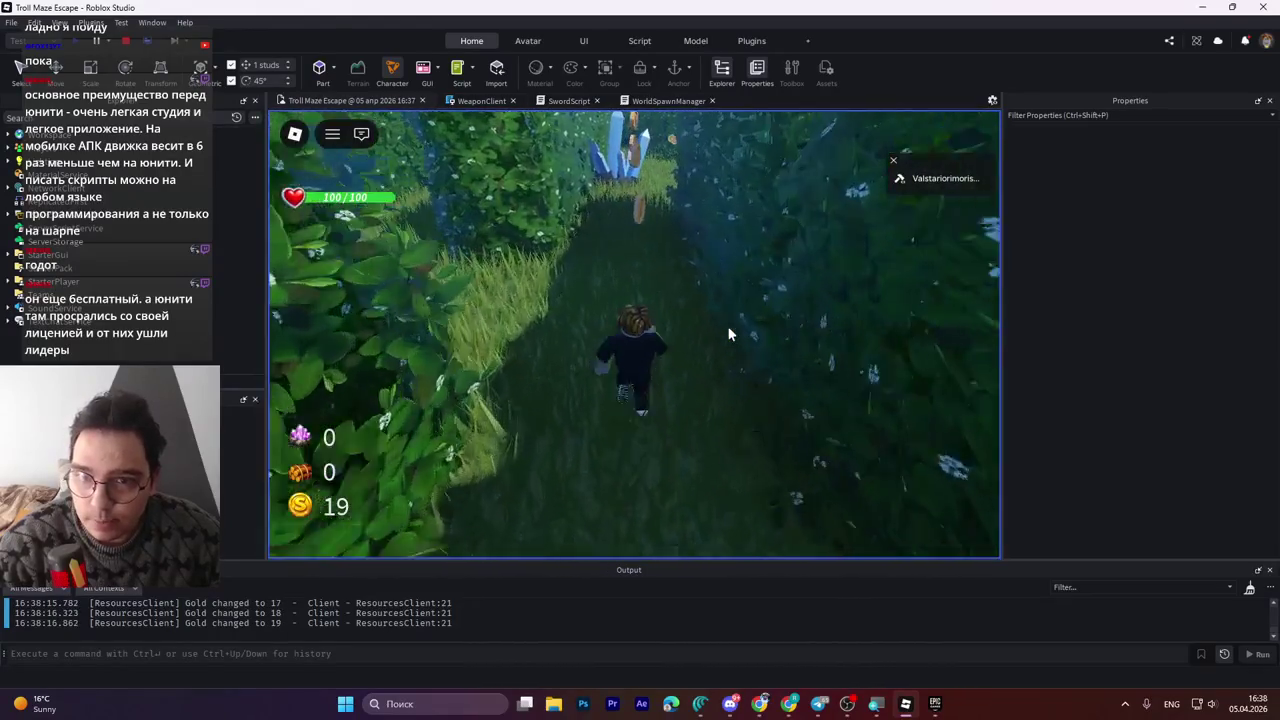
key("w")
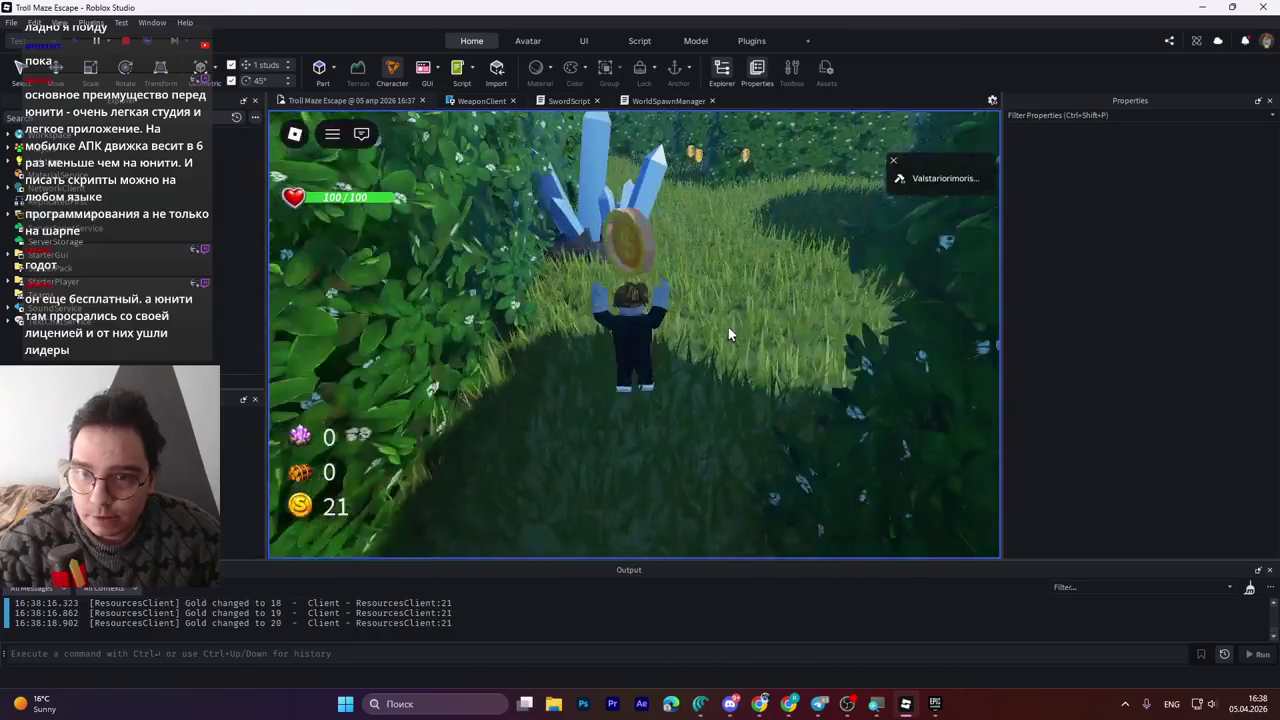
key("w")
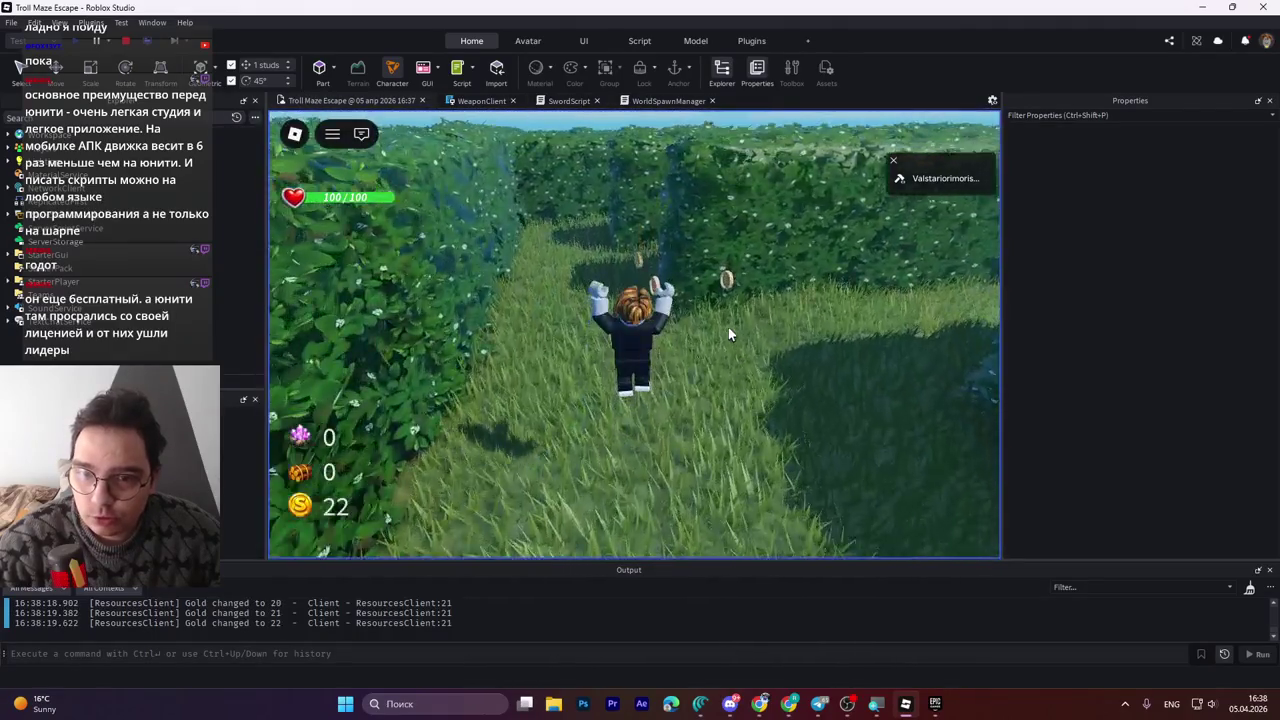
key("w")
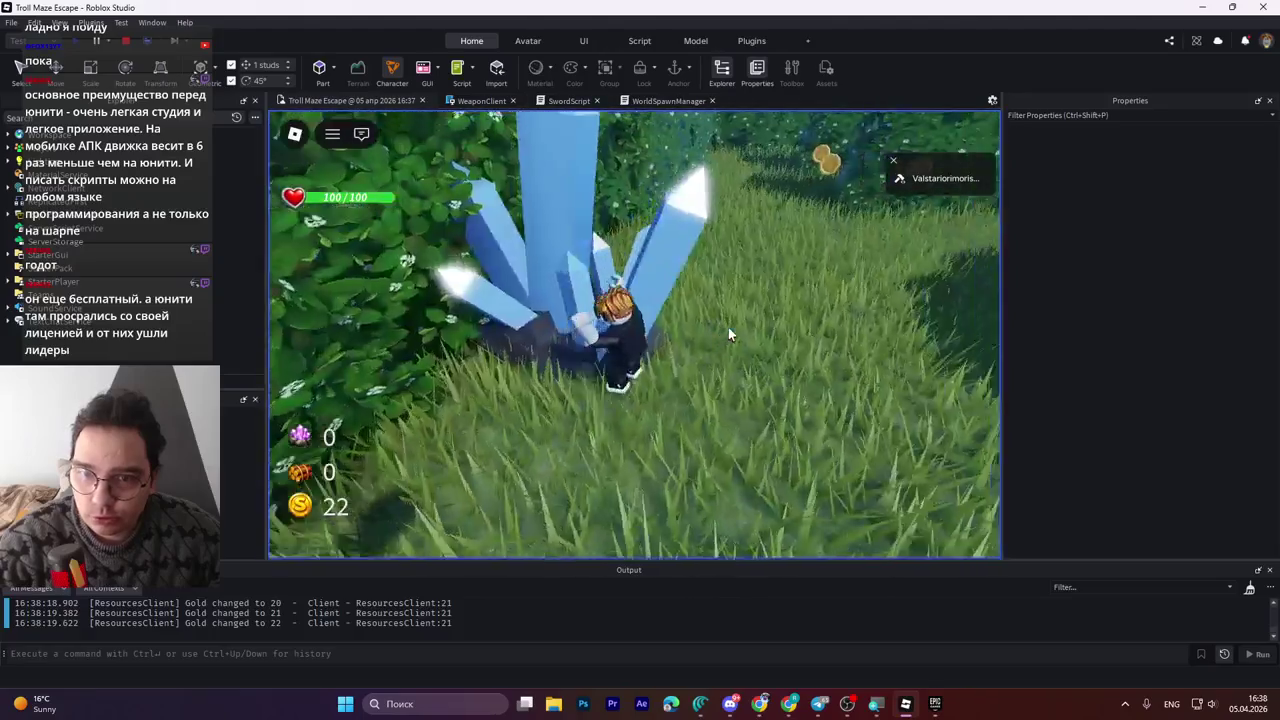
key("w")
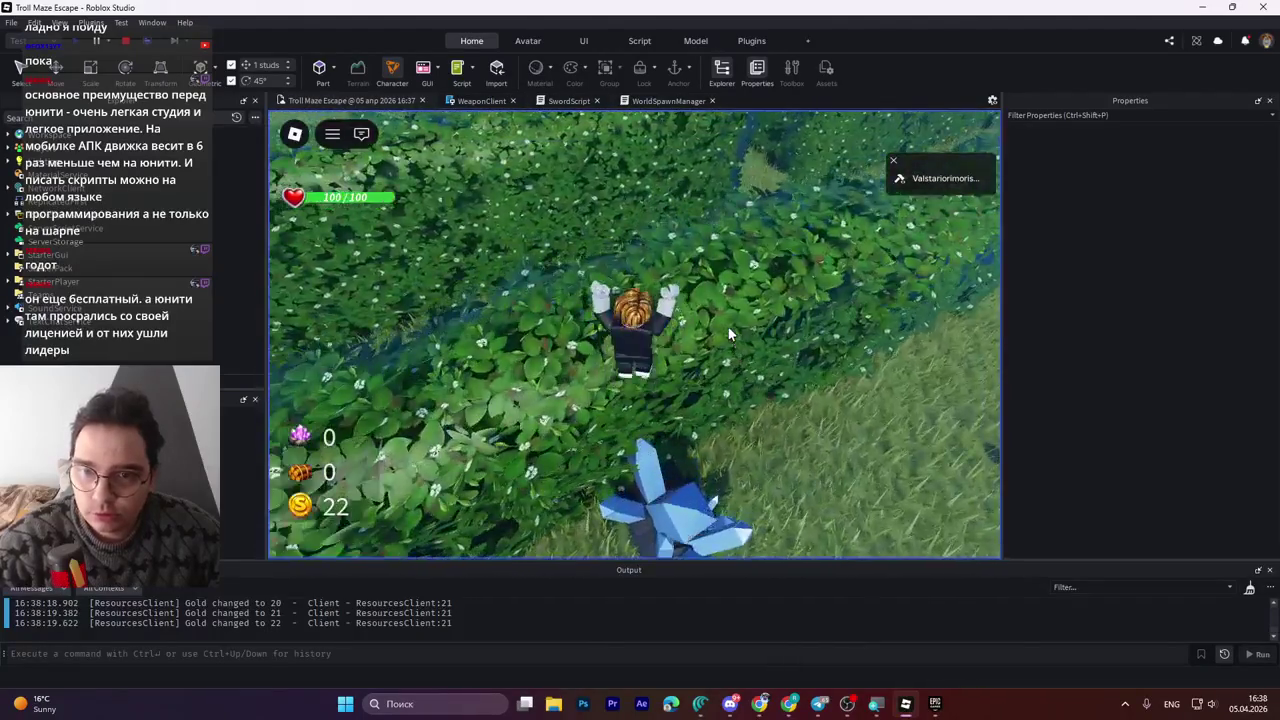
Walk over the hedge tops to the crystal, pick up the Zinger Seed, and stop the playtest.
key("s")
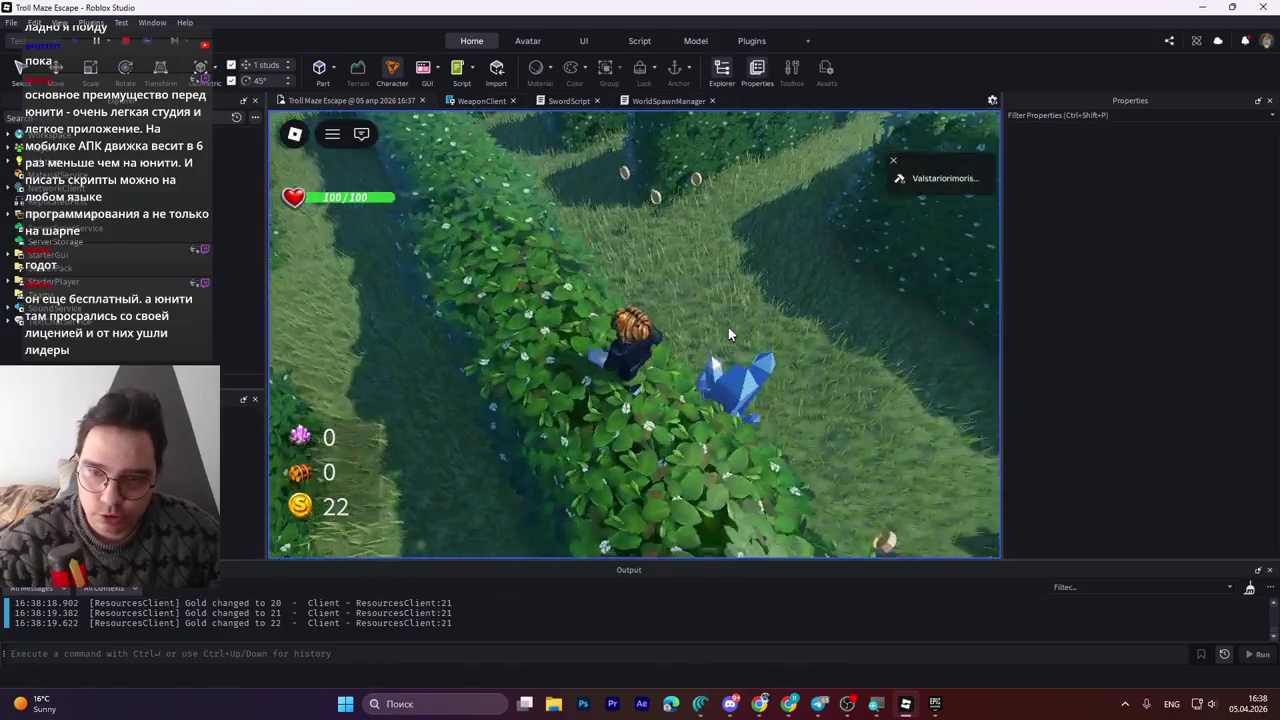
key("w")
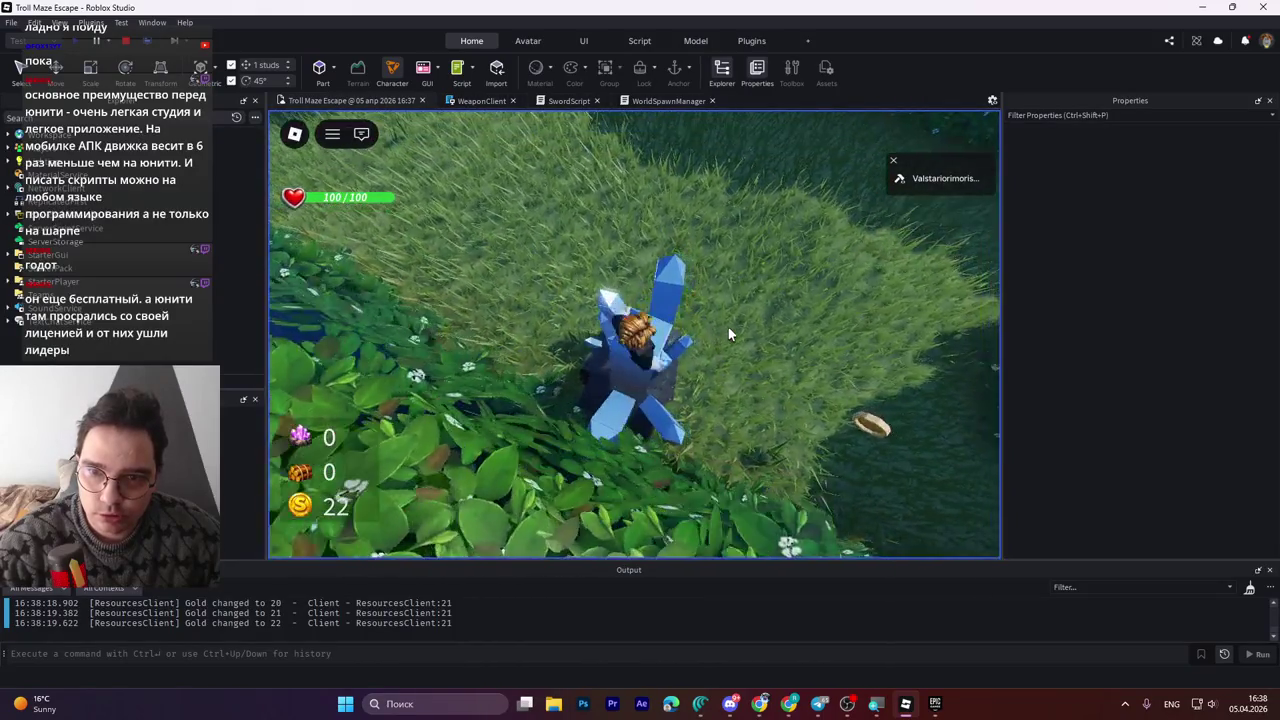
key("w")
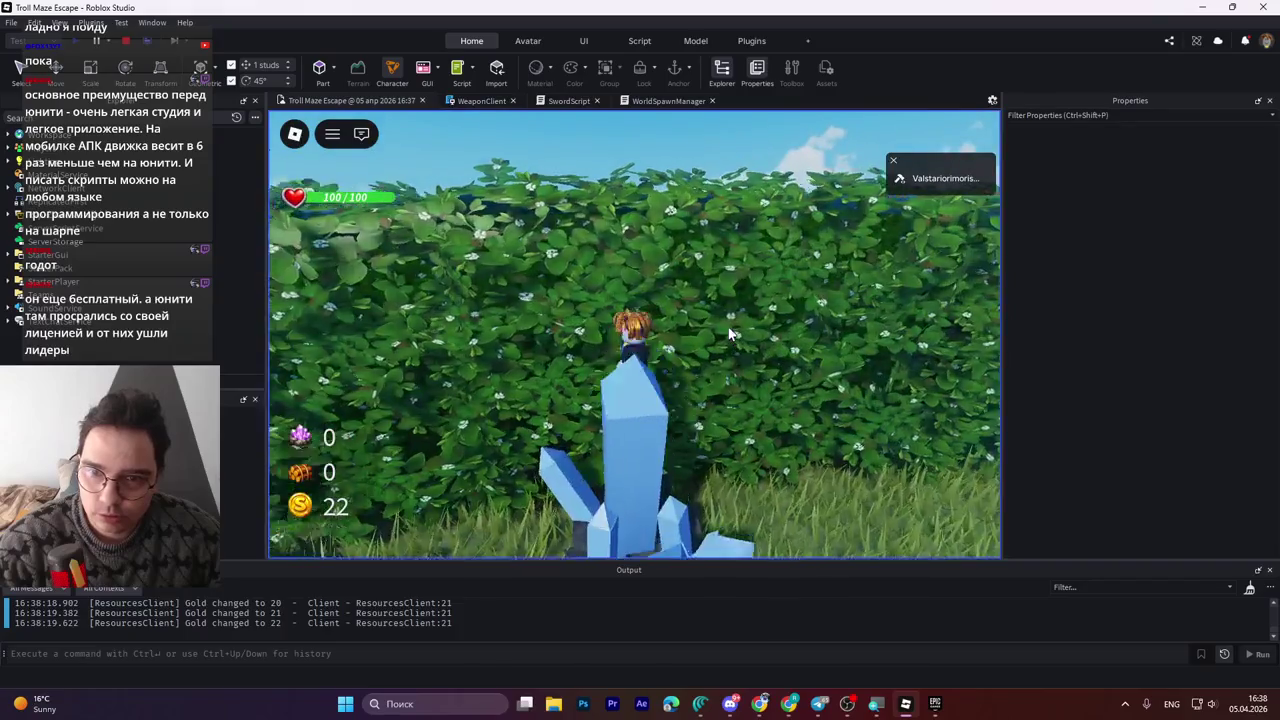
key("w")
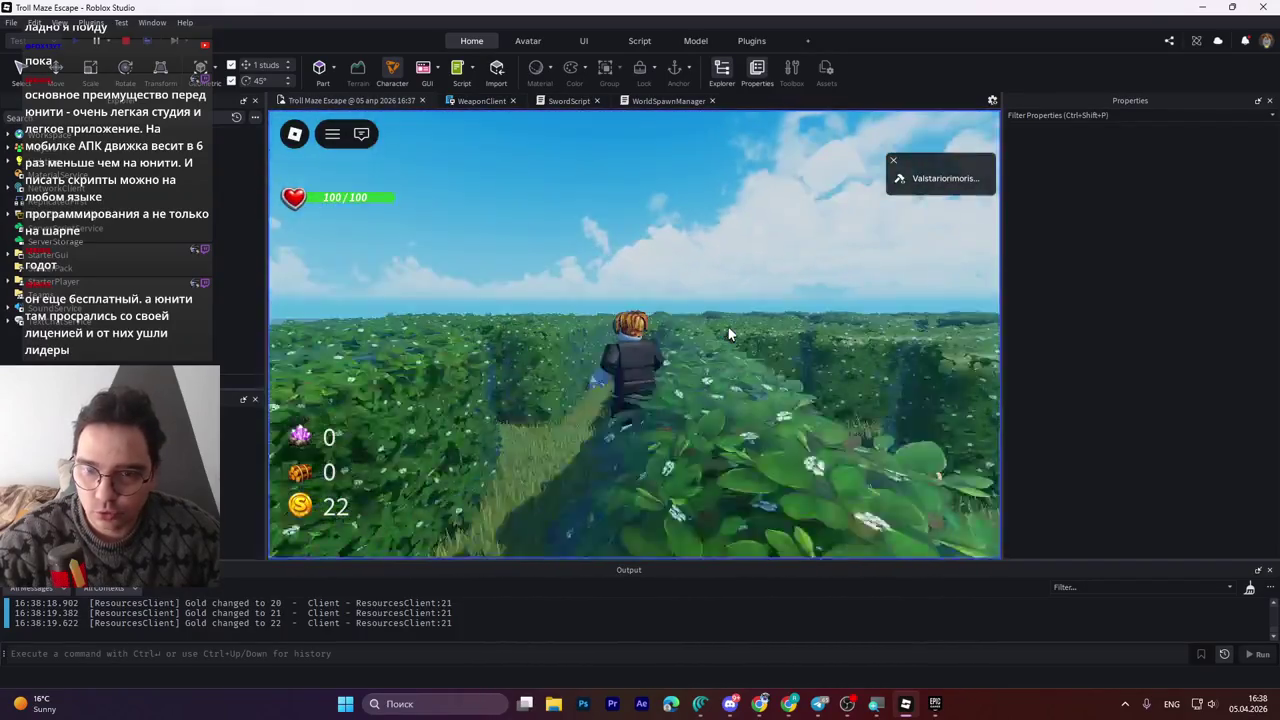
key("w")
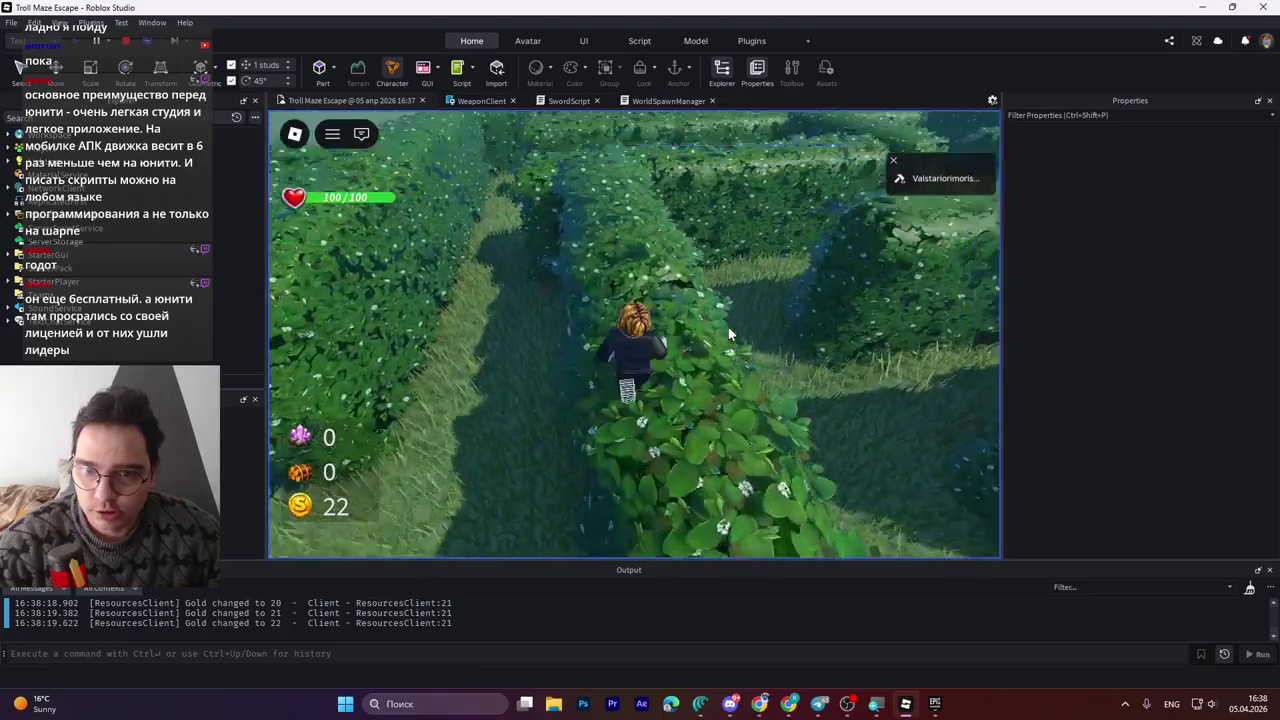
key("w")
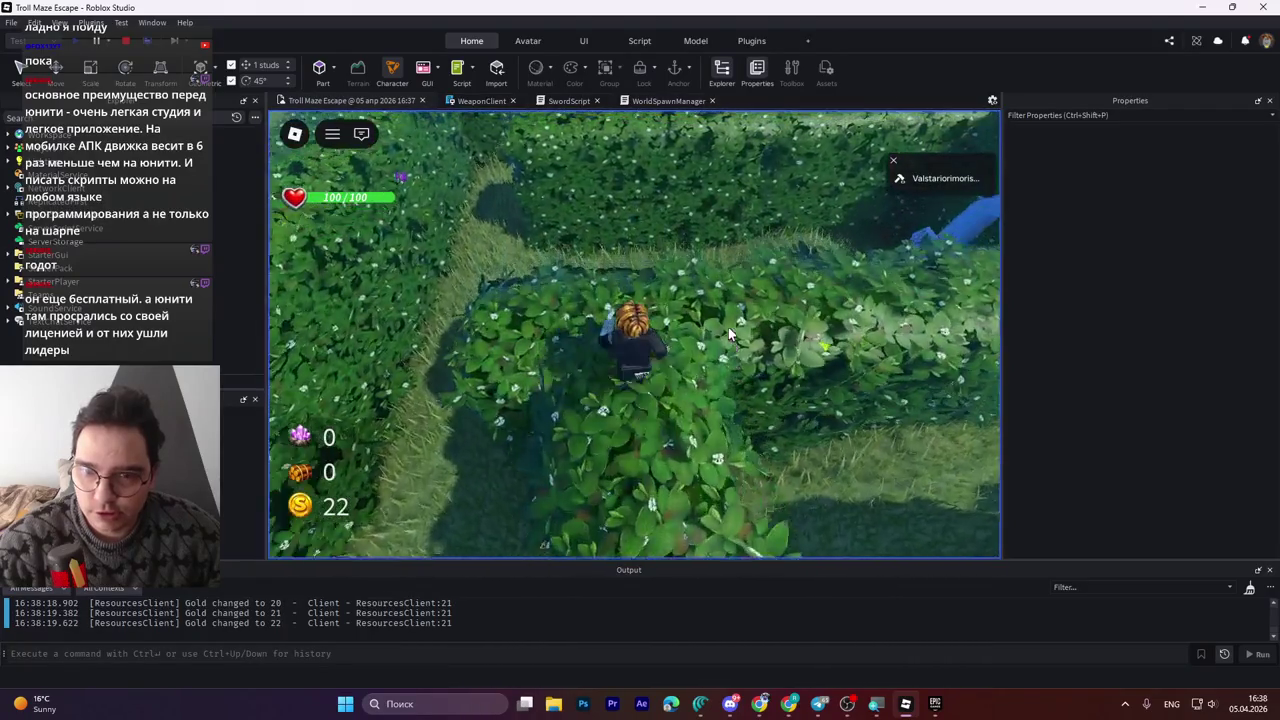
key("s")
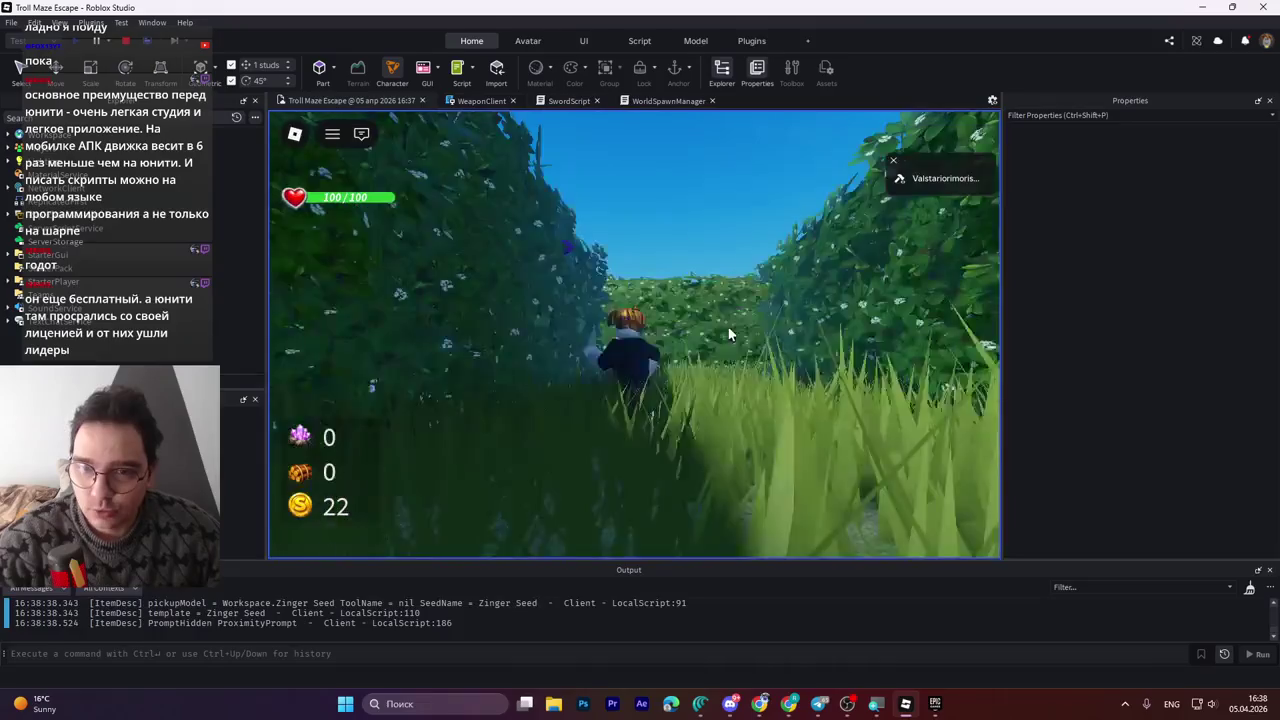
key("w")
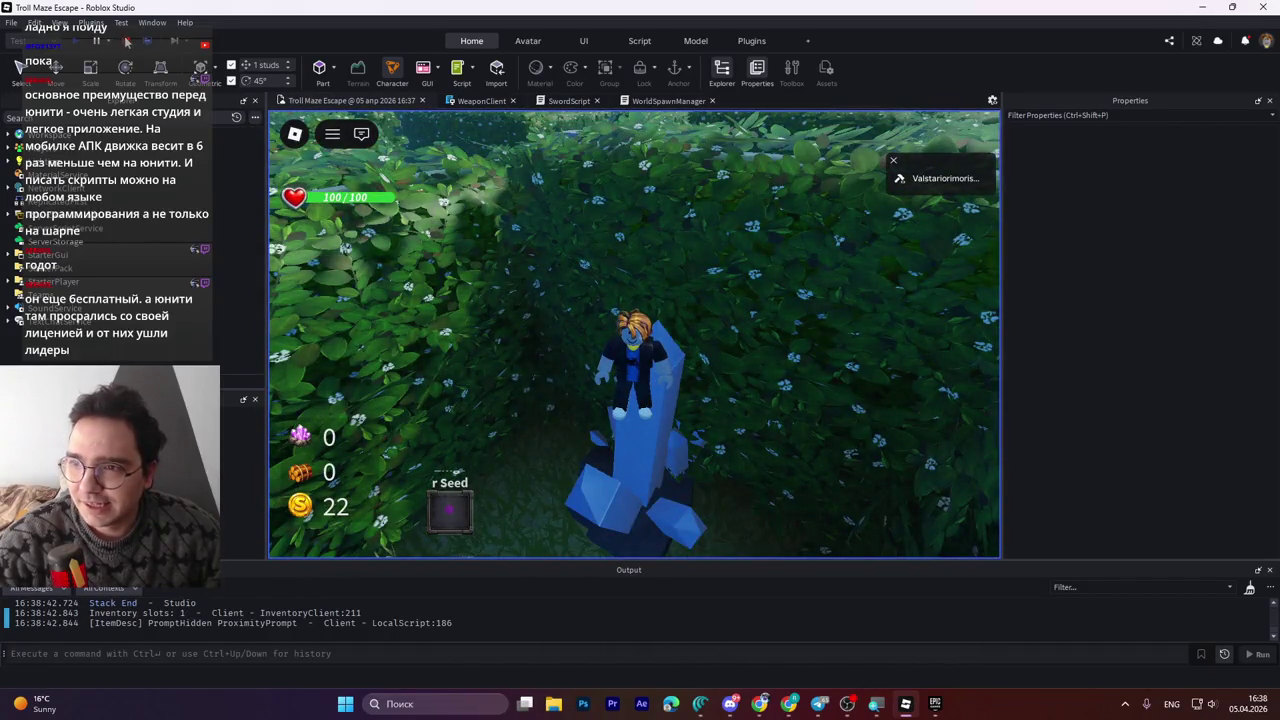
key("shift+F5")
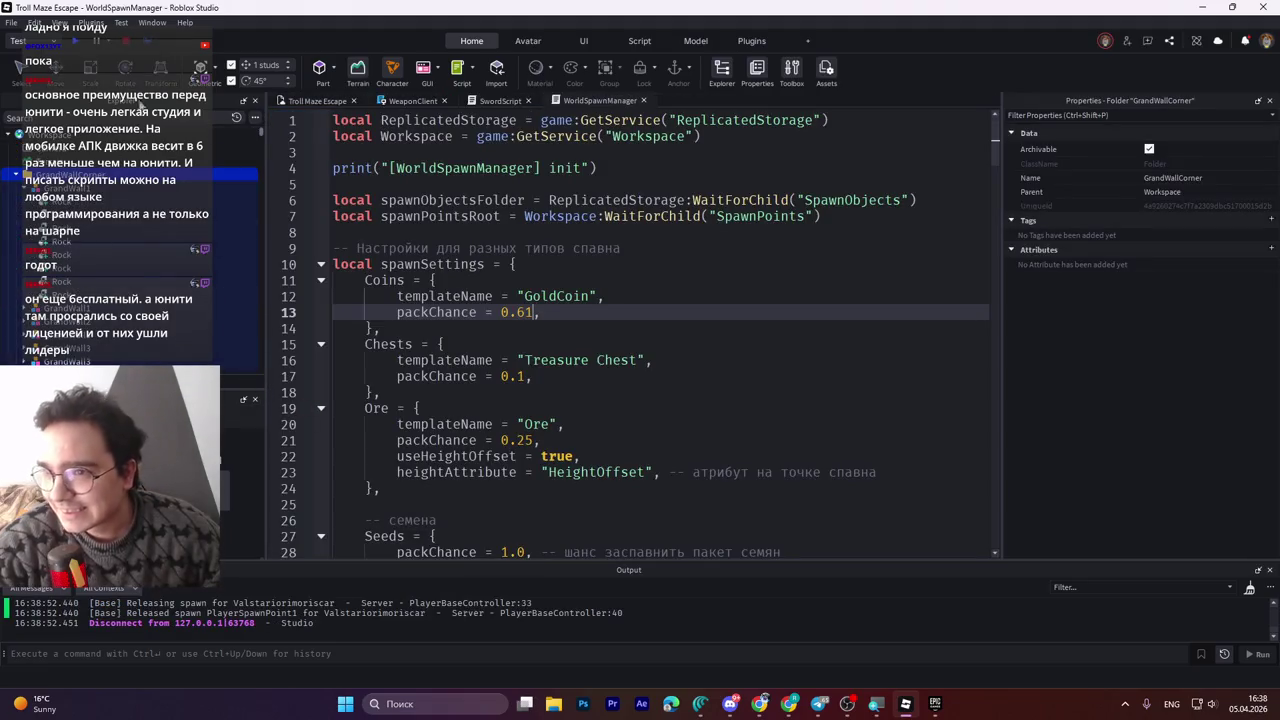
Return to the Troll Maze Escape 3D view and expand then collapse the GrandWallCorner folder.
left_click(315, 101)
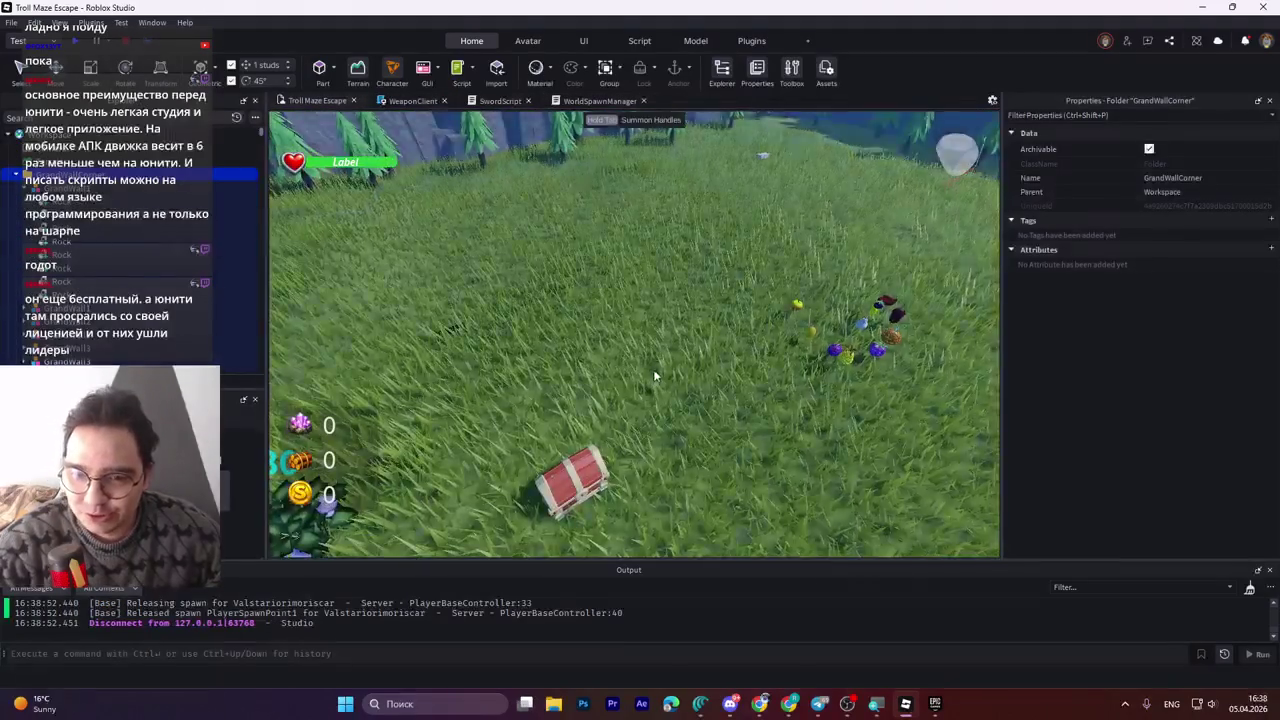
left_click(13, 177)
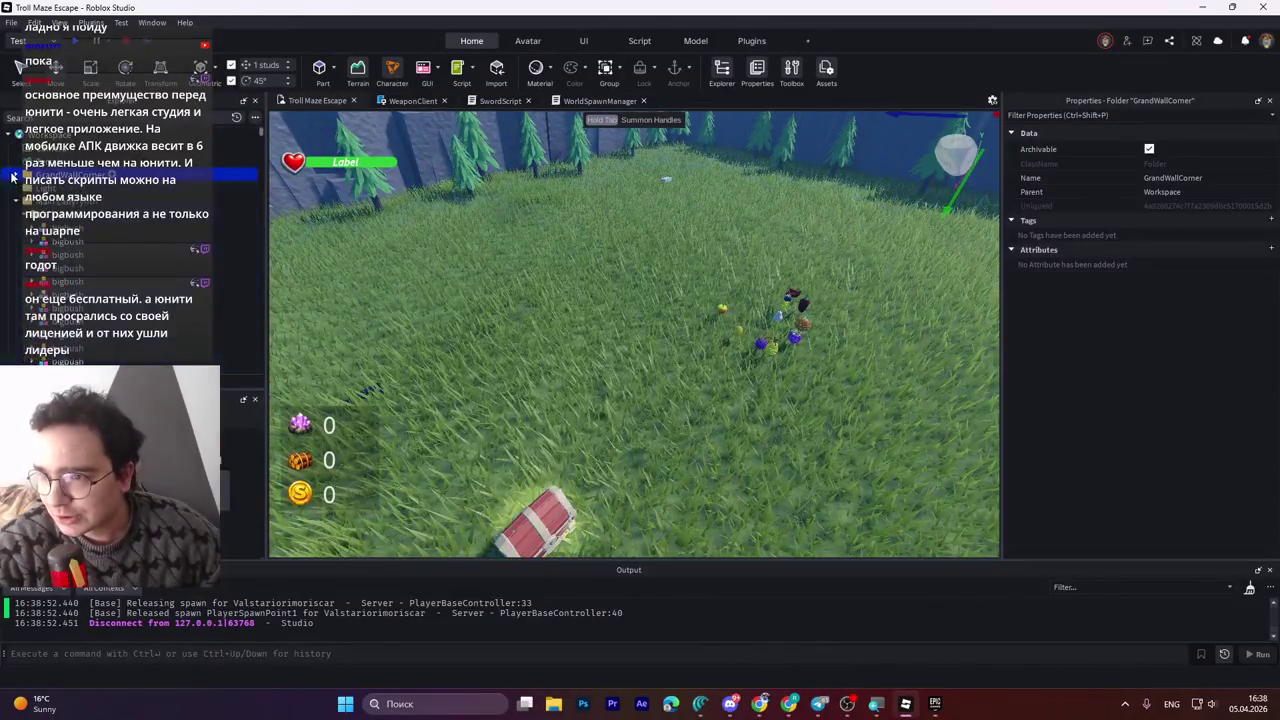
scroll(16, 208, "down", 5)
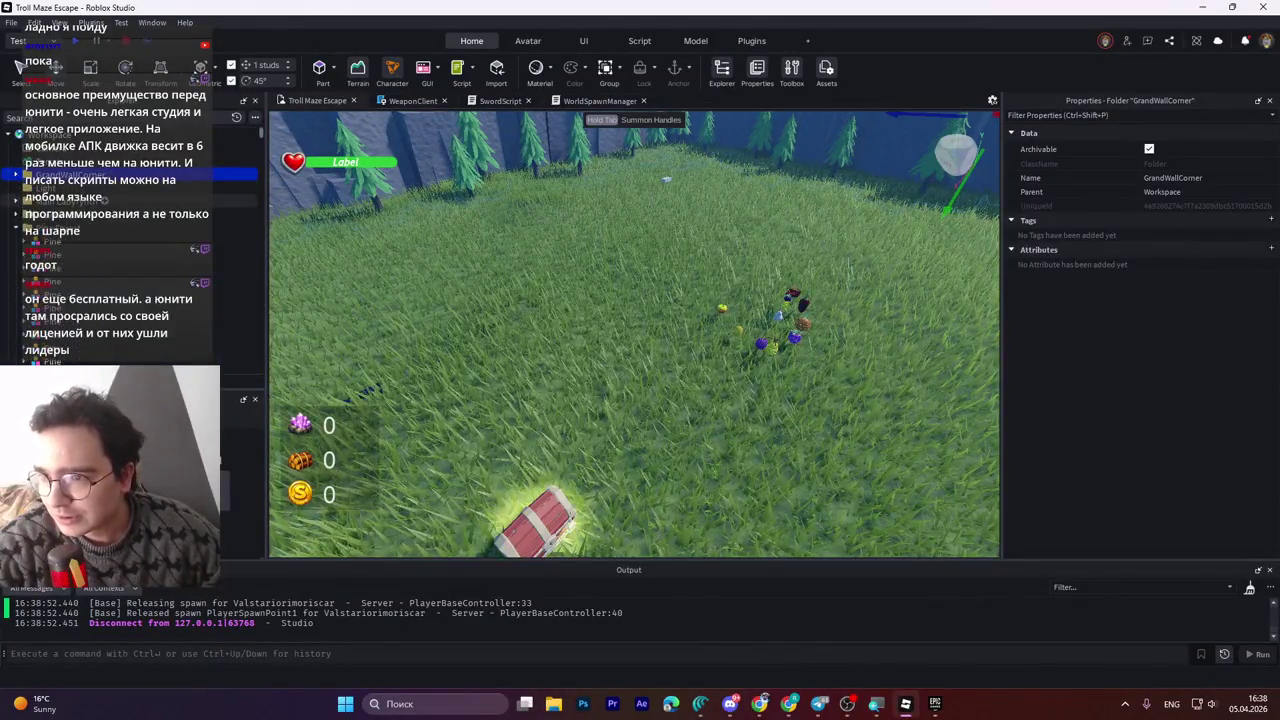
left_click(16, 145)
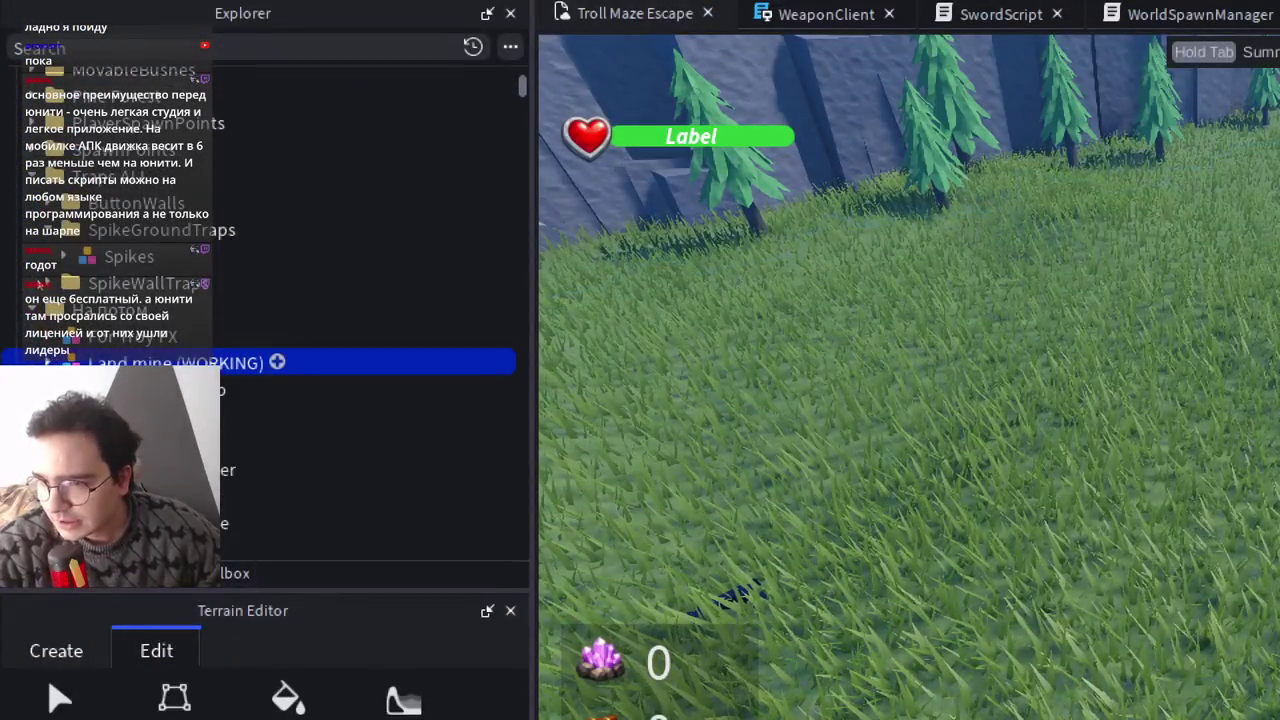
Delete the Land mine (WORKING) model and select the Ore's Hitbox part.
key("Delete")
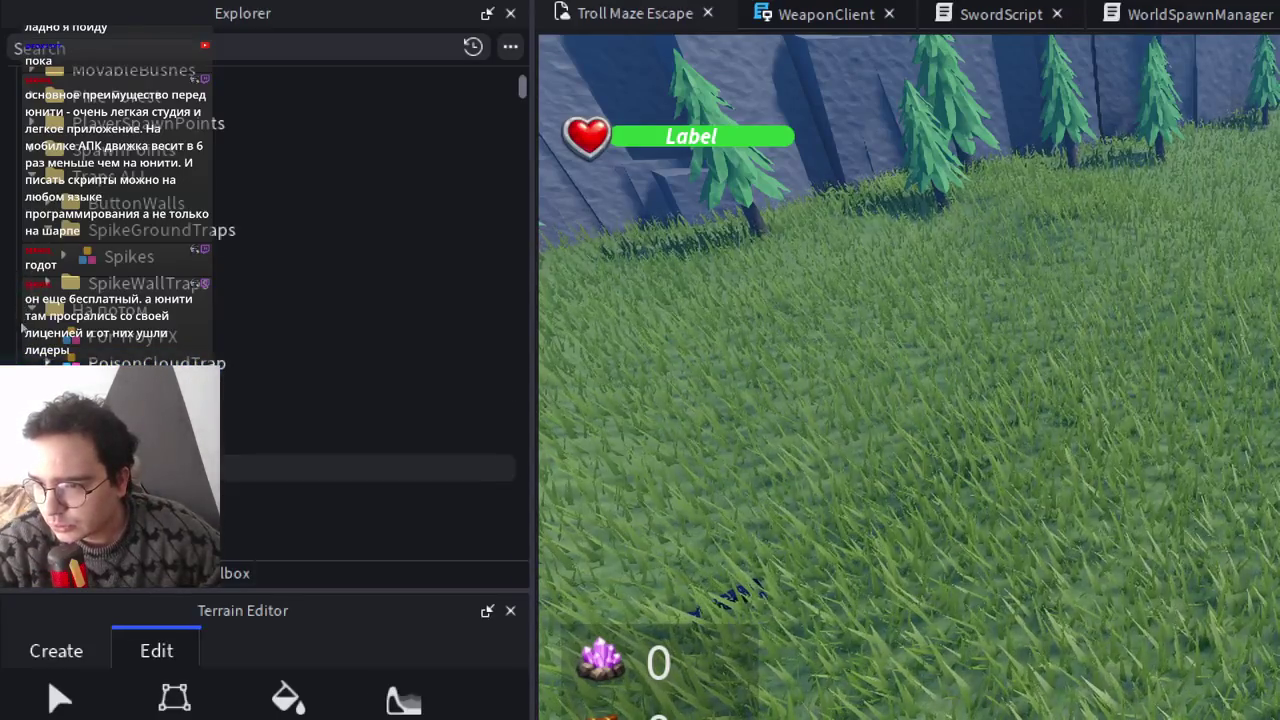
scroll(370, 465, "down", 3)
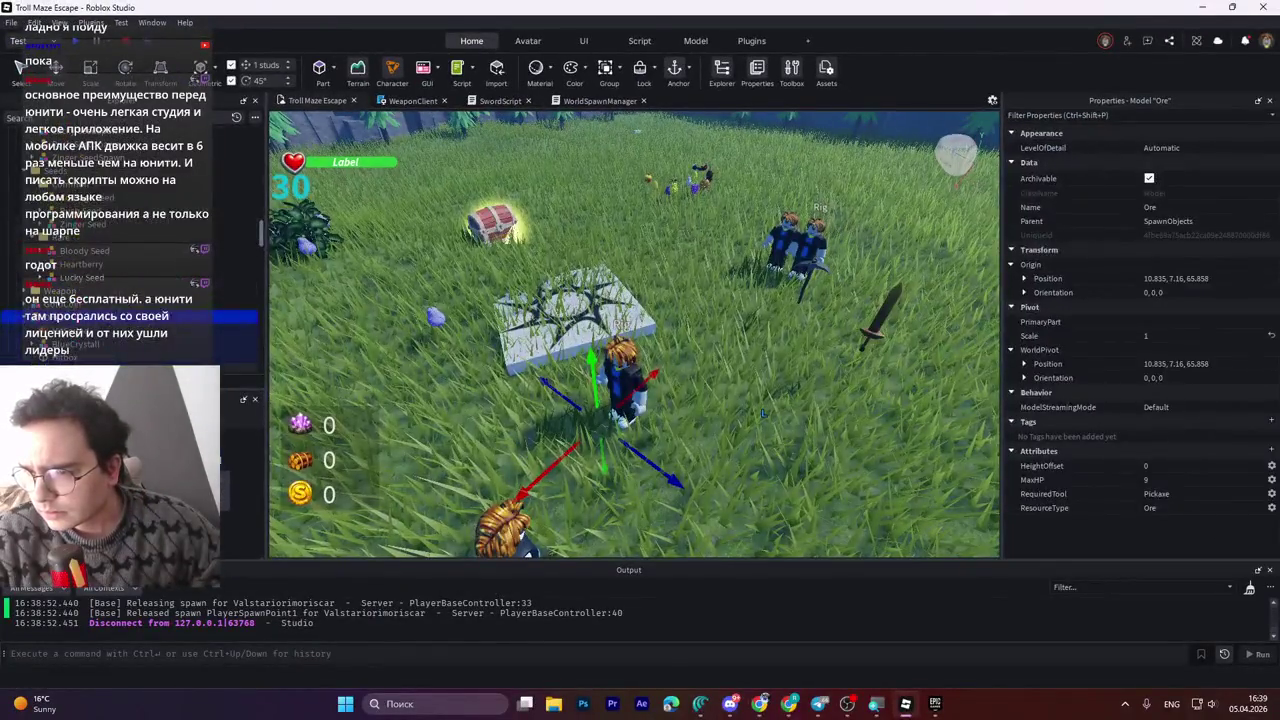
left_click(585, 430)
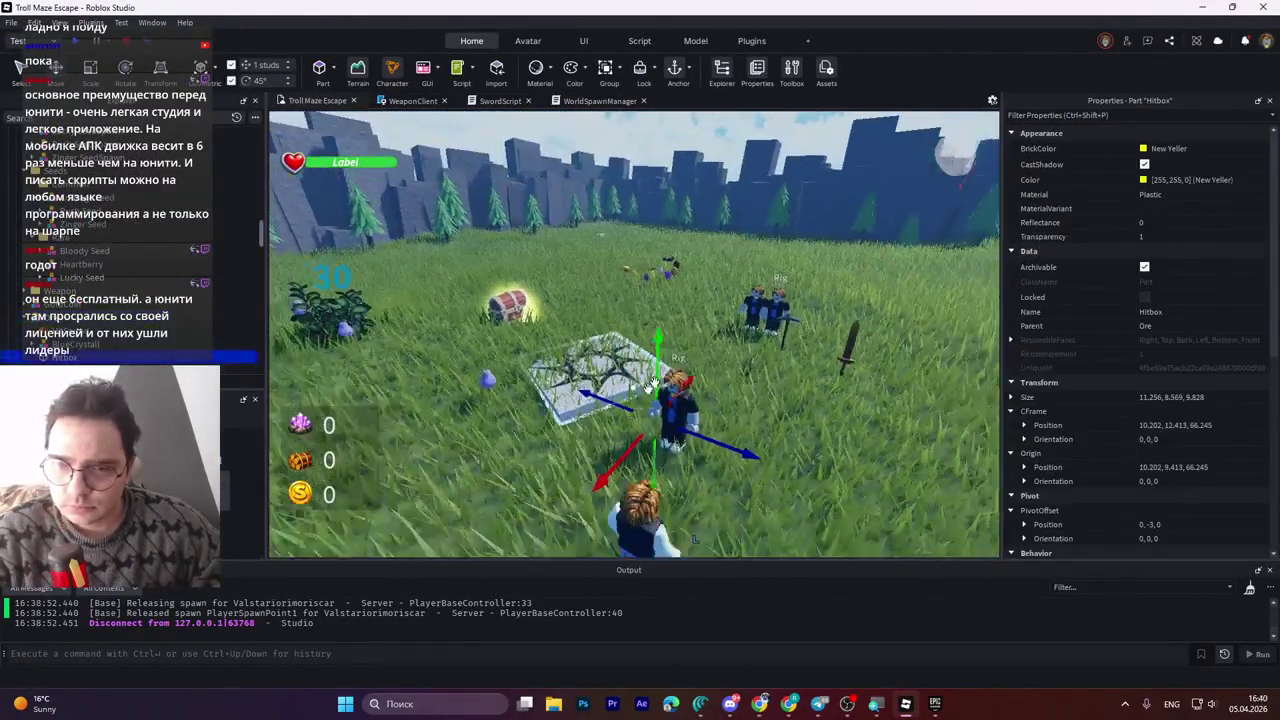
Move the Ore model under Rig and select its Hitbox part.
scroll(650, 390, "down", 3)
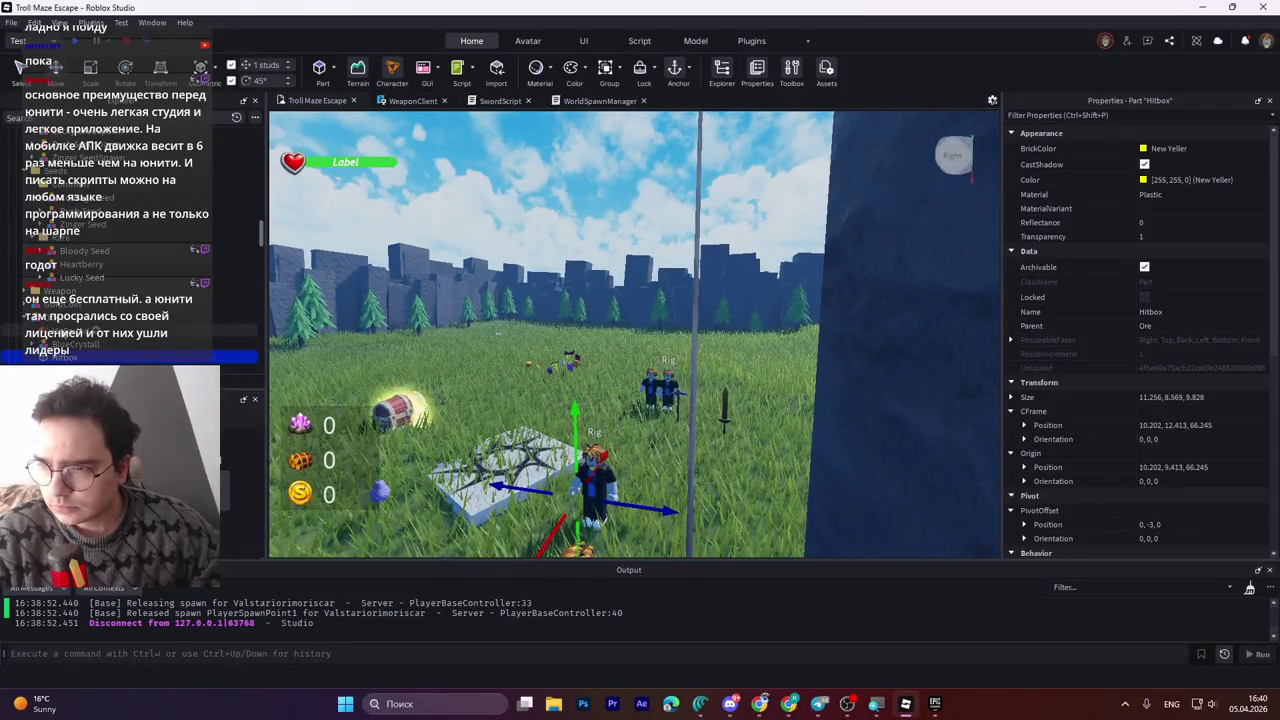
left_click(230, 330)
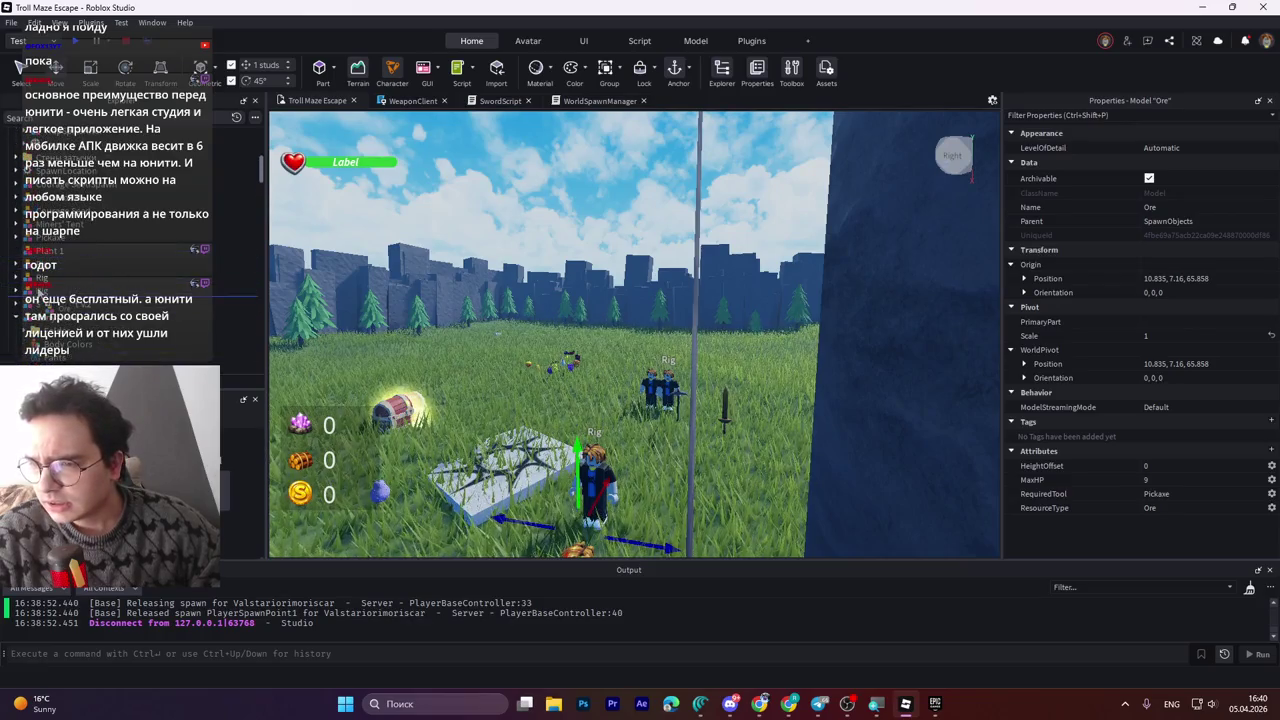
left_click_drag(30, 290, 40, 290)
key("f")
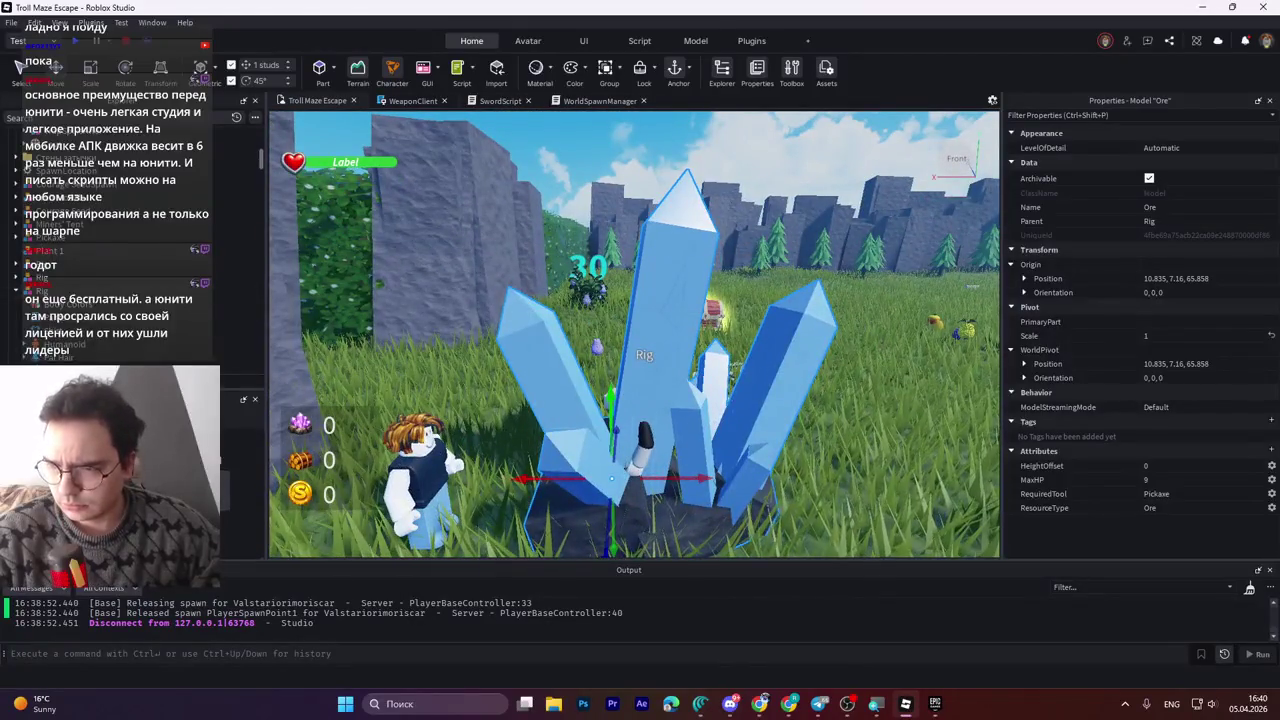
scroll(130, 250, "down", 2)
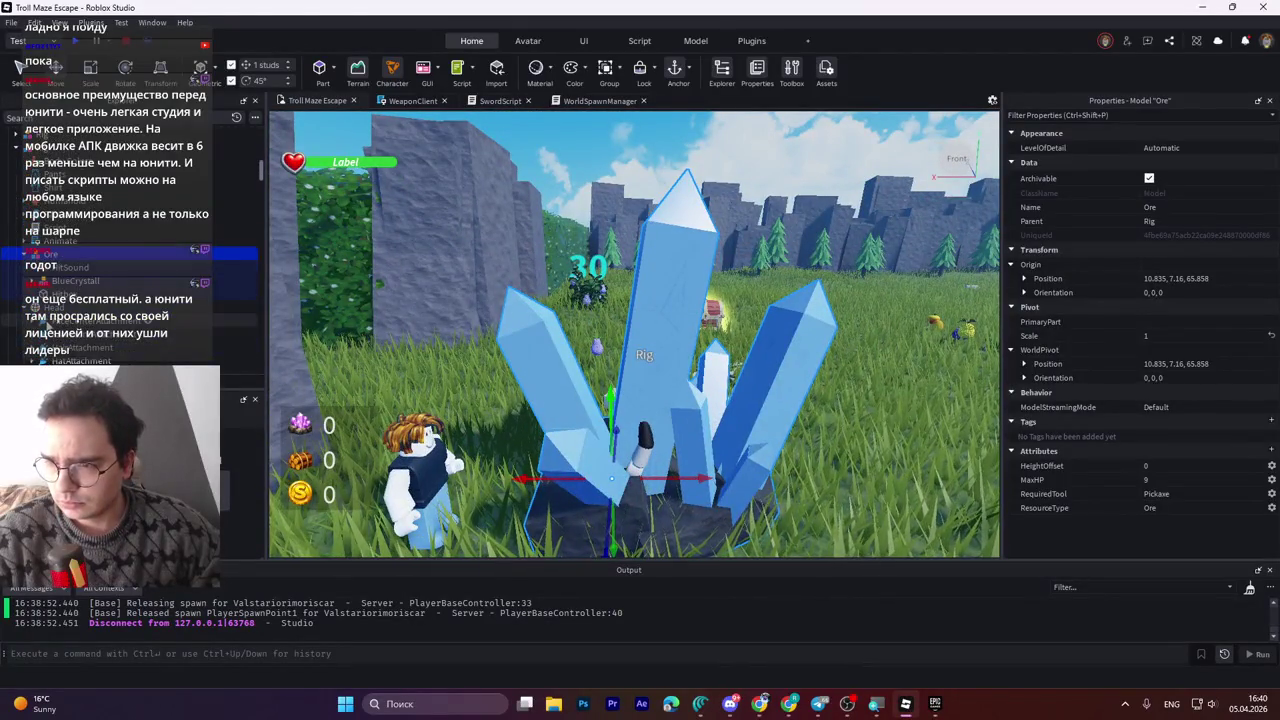
left_click(637, 318)
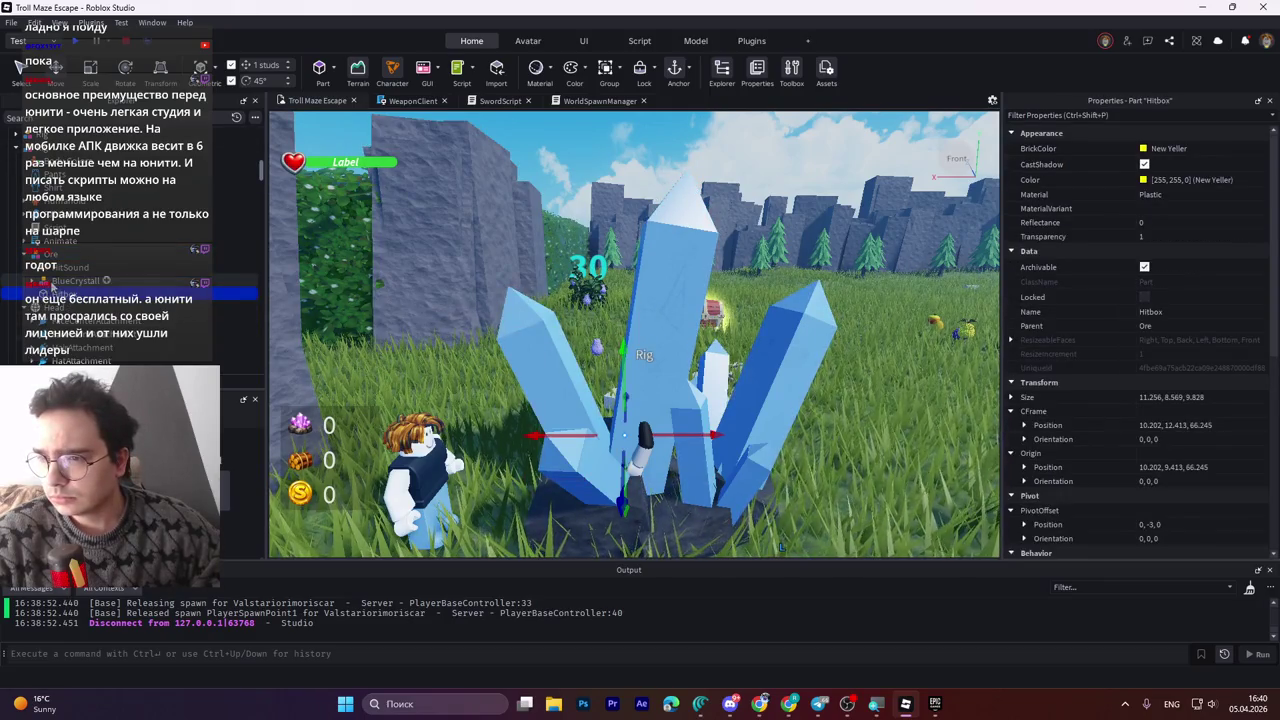
left_click(70, 267)
left_click(631, 326)
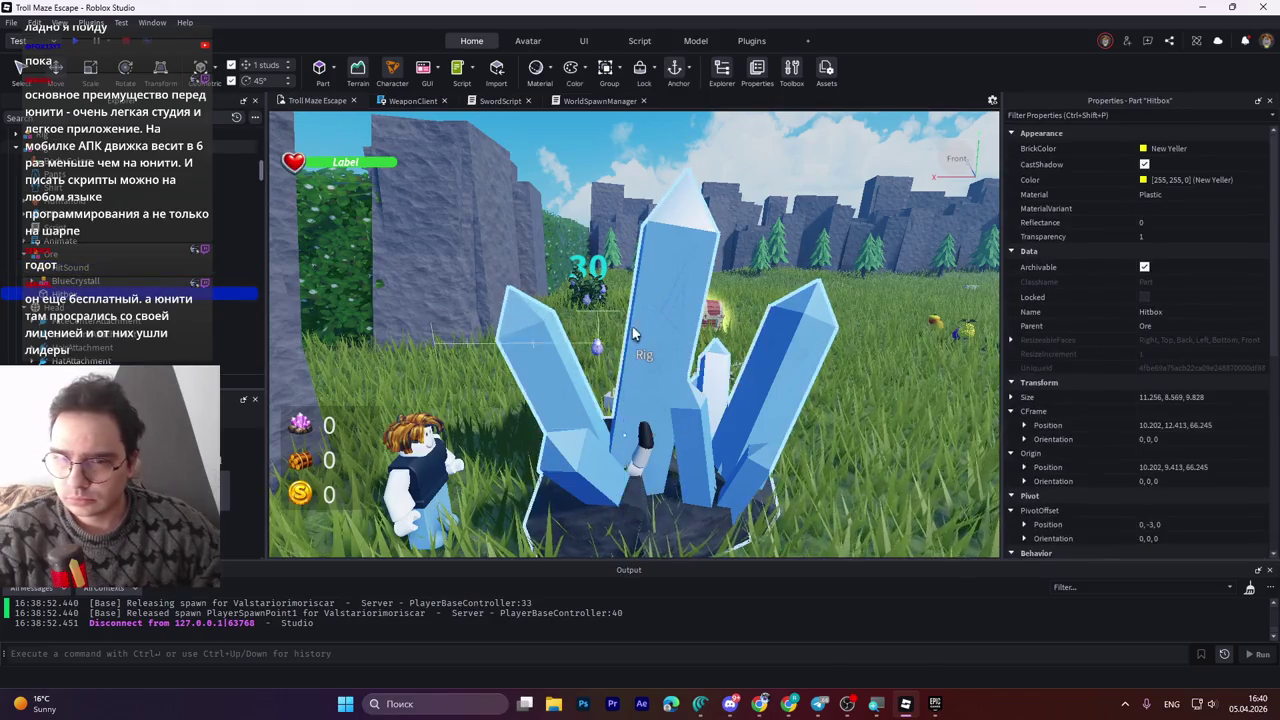
Frame the Ore crystal in the viewport and raise the Hitbox part slightly.
key("f")
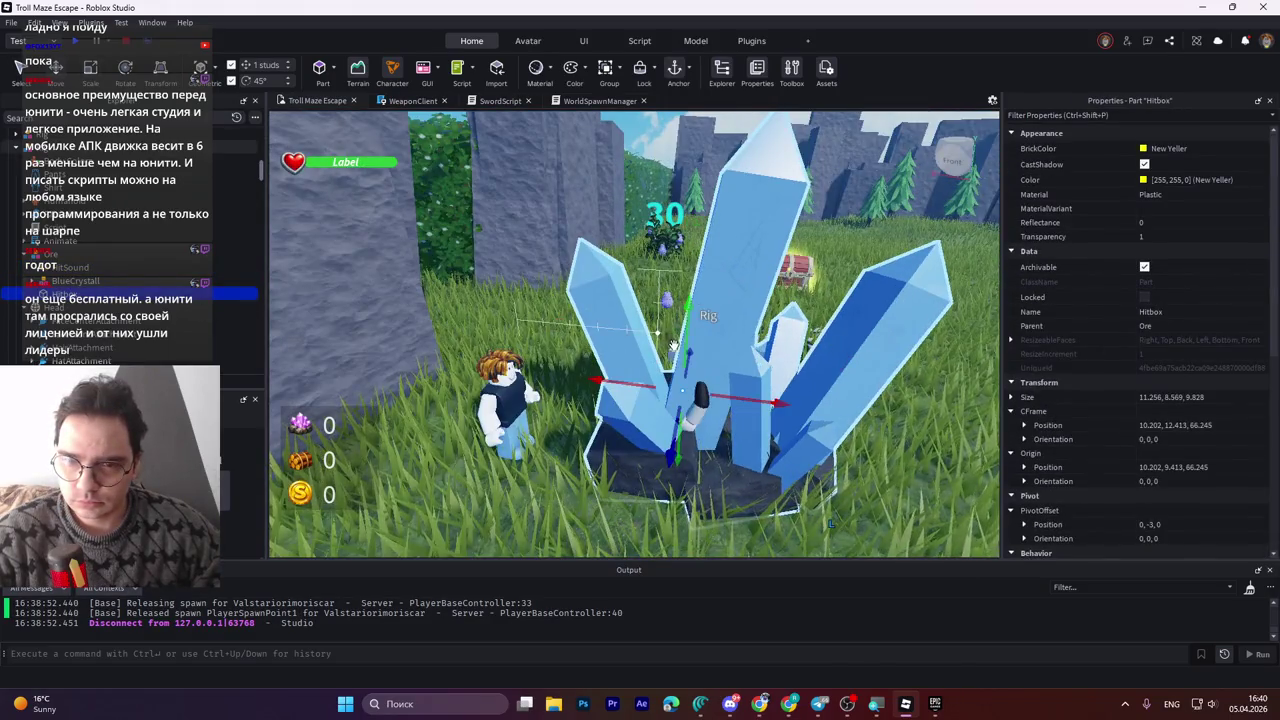
key("s")
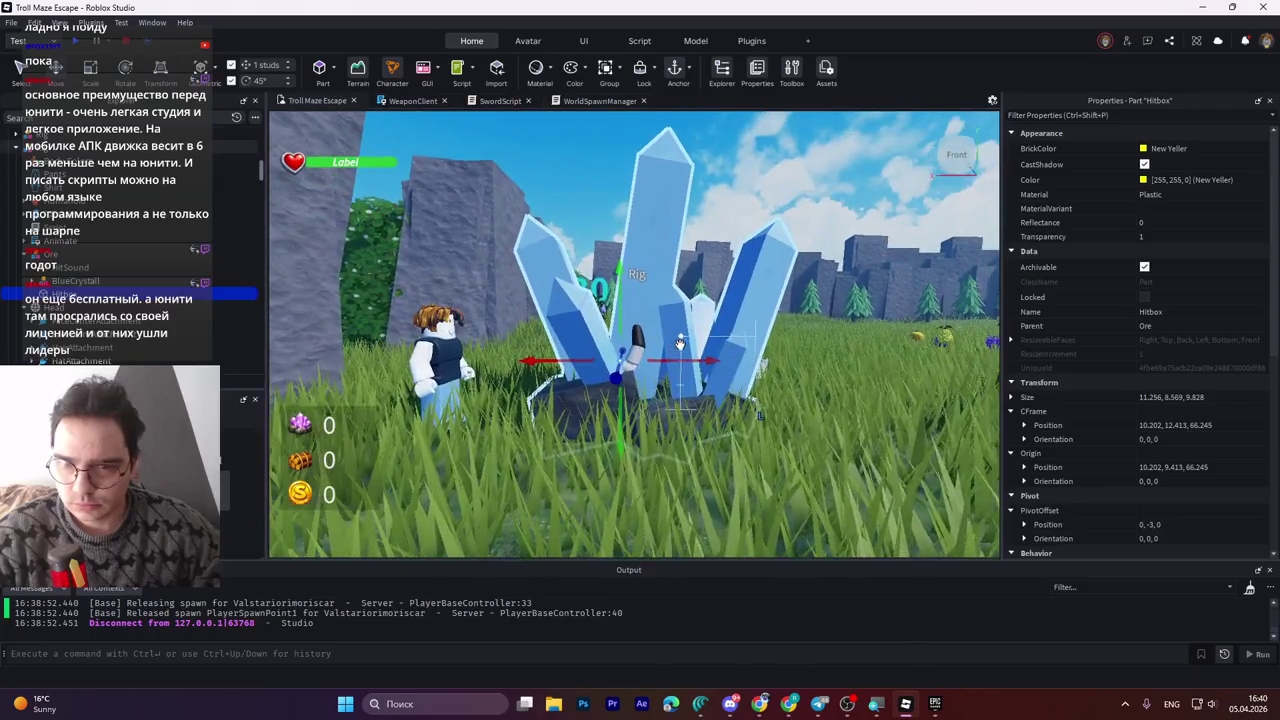
key("a")
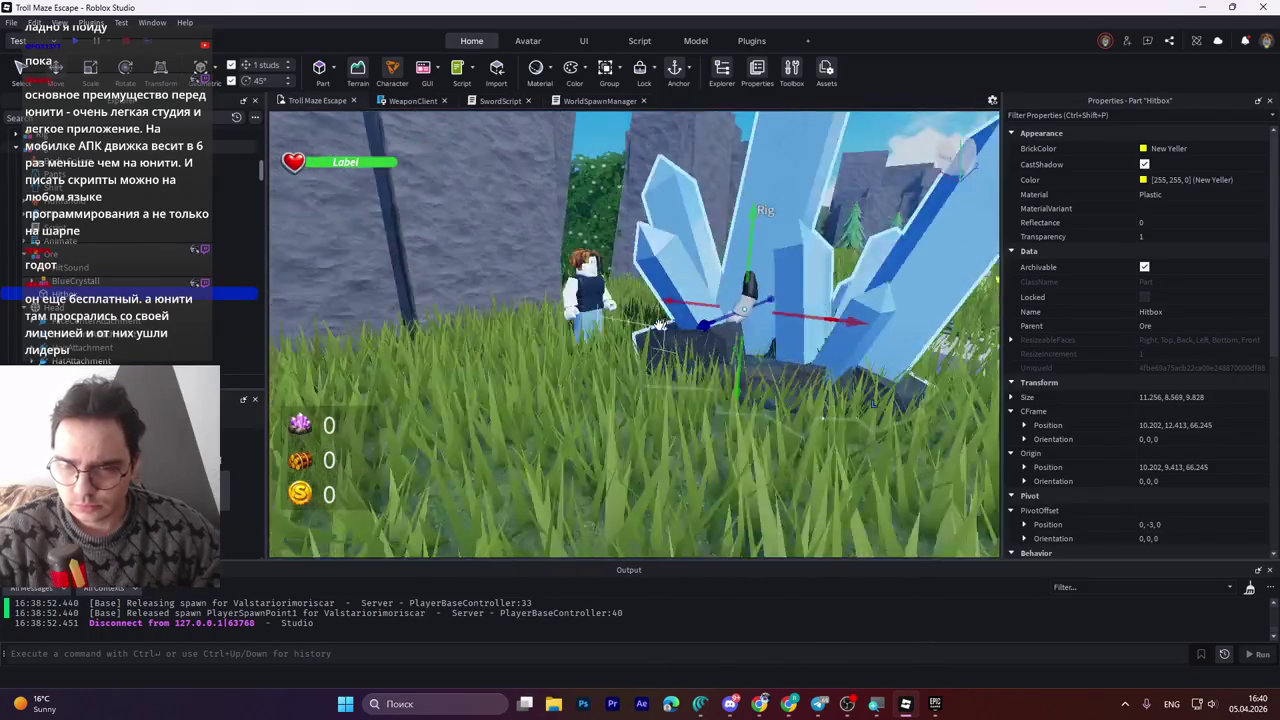
key("w")
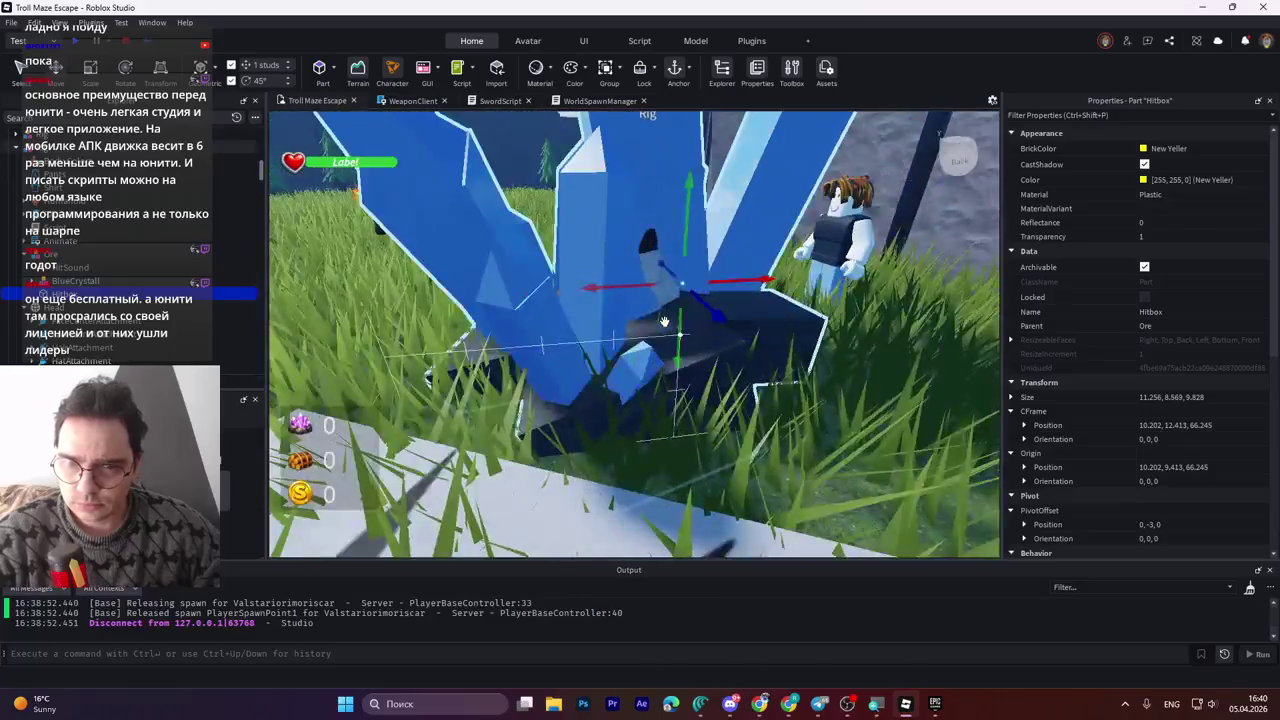
key("s")
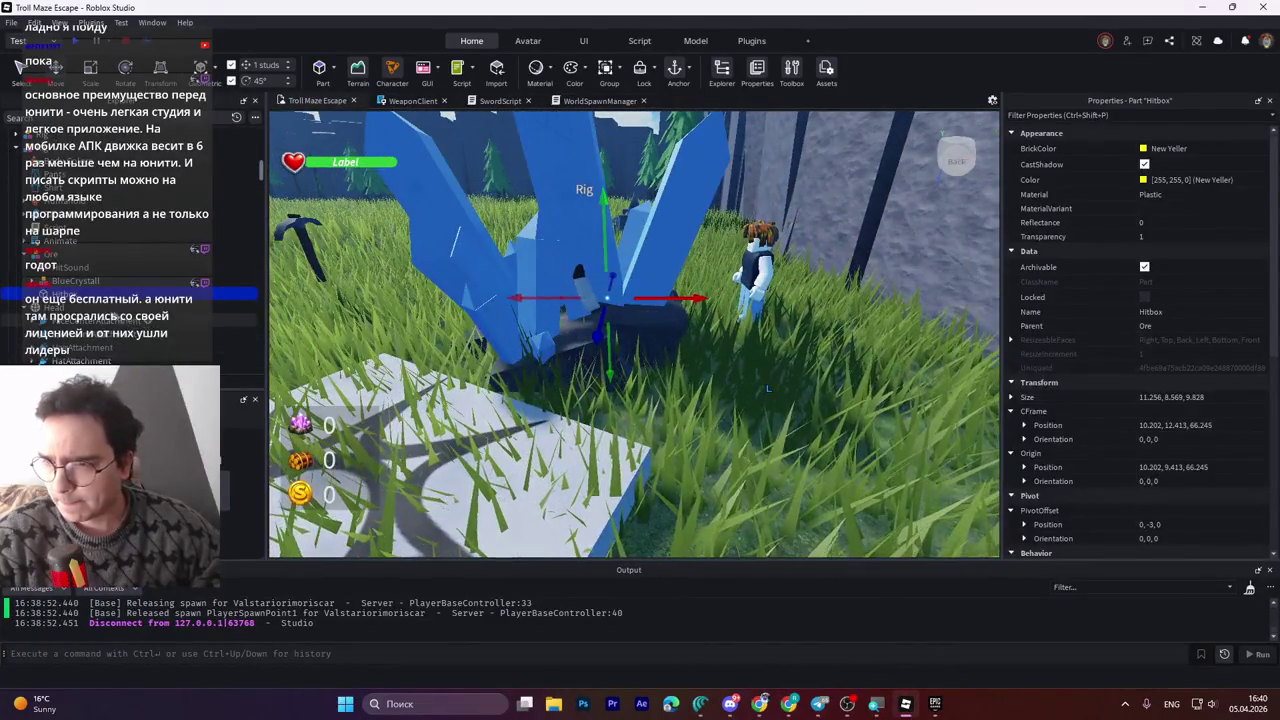
mouse_move(603, 200)
left_mouse_down()
mouse_move(600, 180)
mouse_move(603, 200)
left_mouse_up()
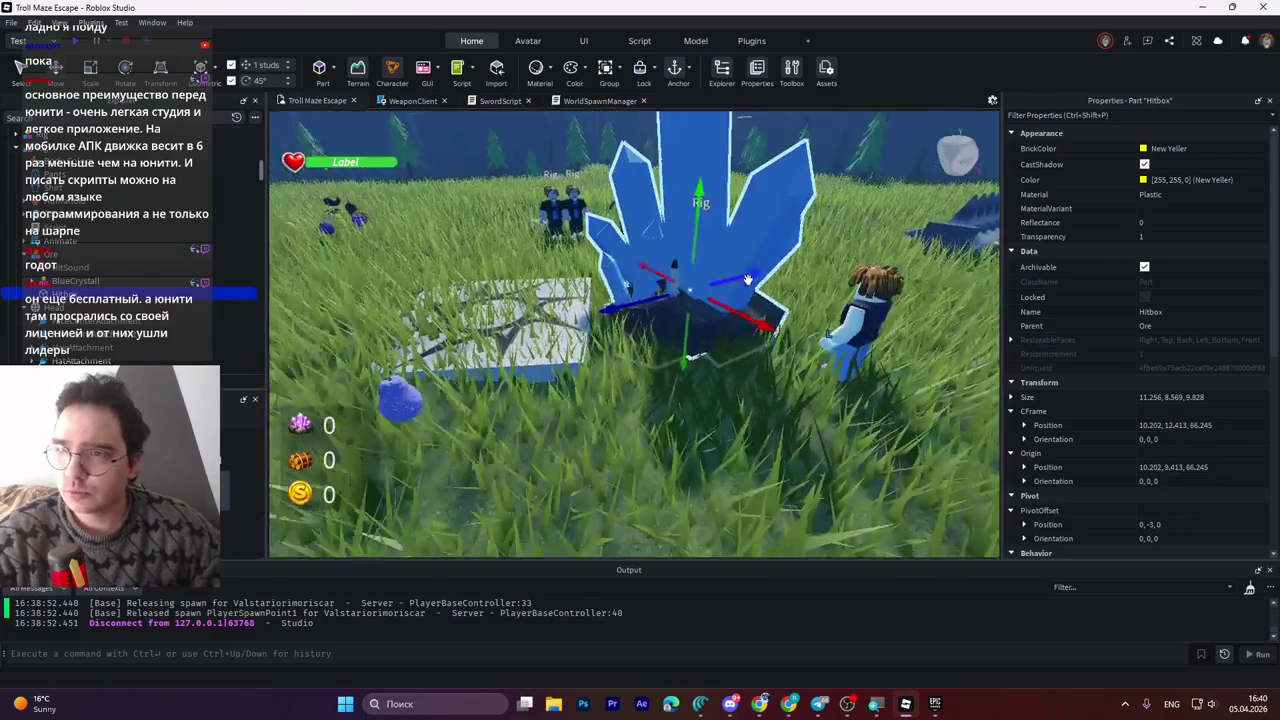
key("w")
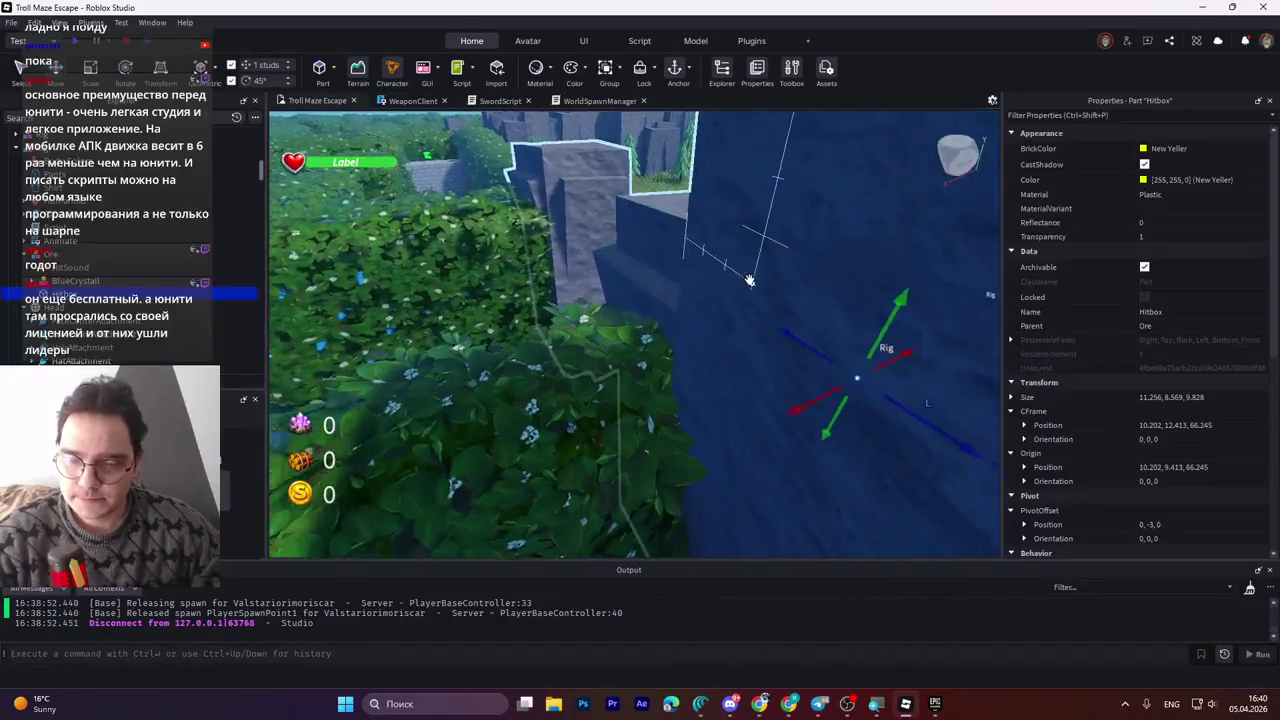
key("f")
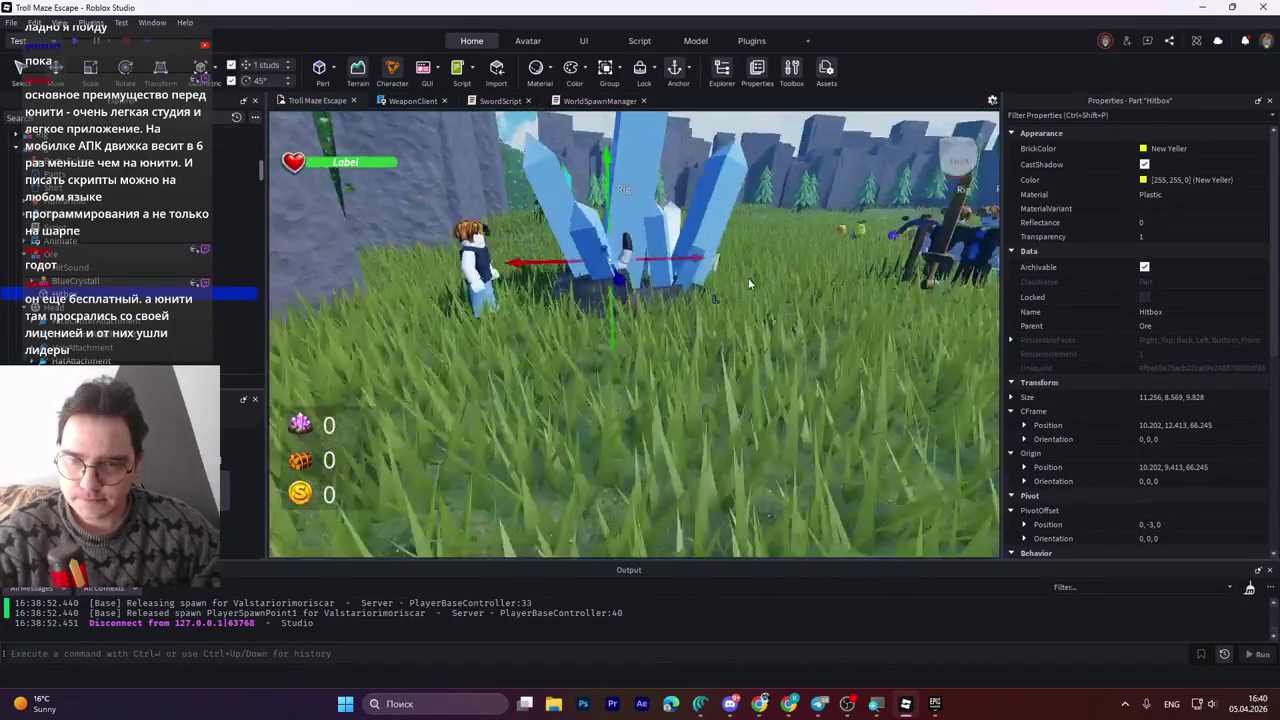
left_click_drag(748, 284, 748, 230)
key("f")
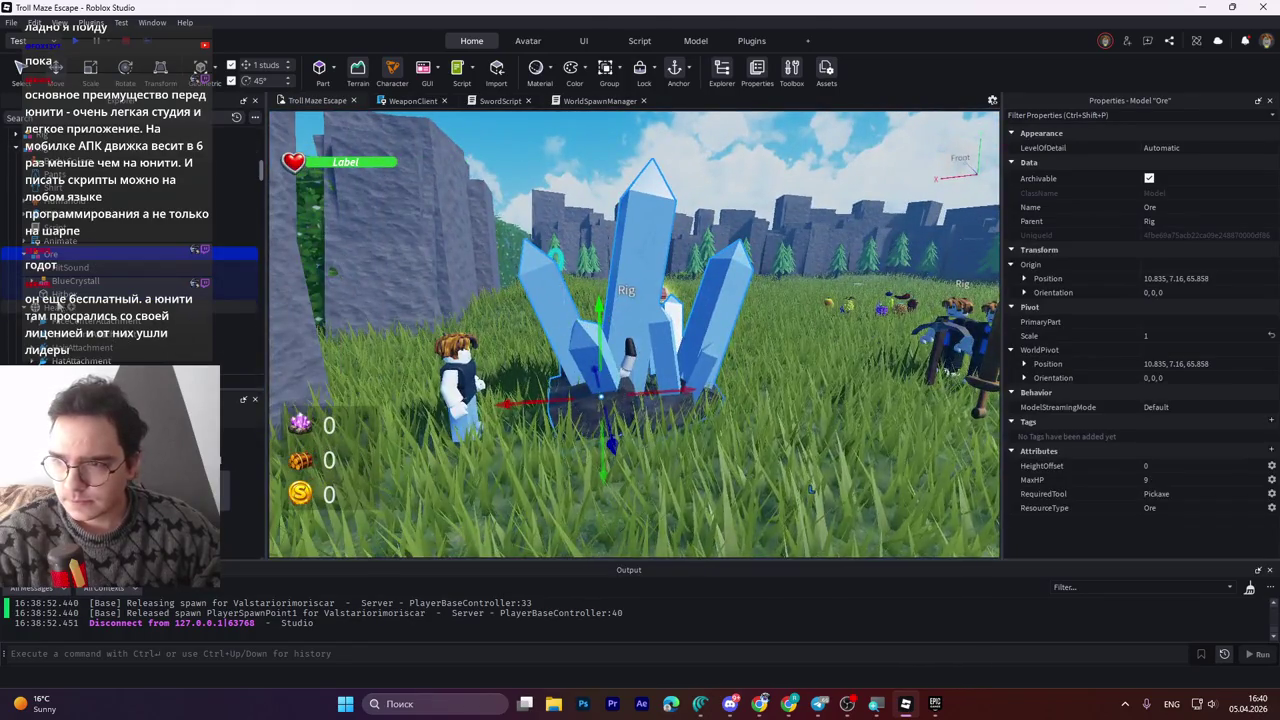
Set the Ore Hitbox's Transparency to 0 so it shows as a solid yellow box.
left_click(70, 294)
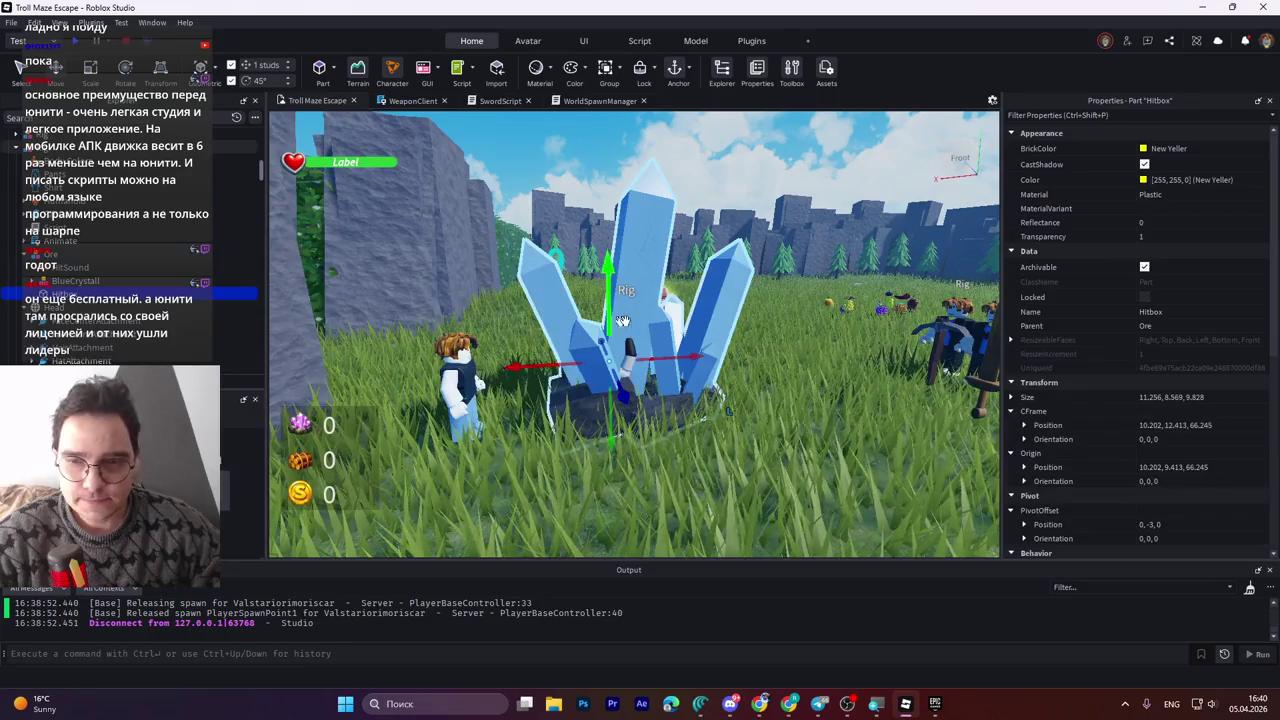
left_click(1145, 235)
key("Return")
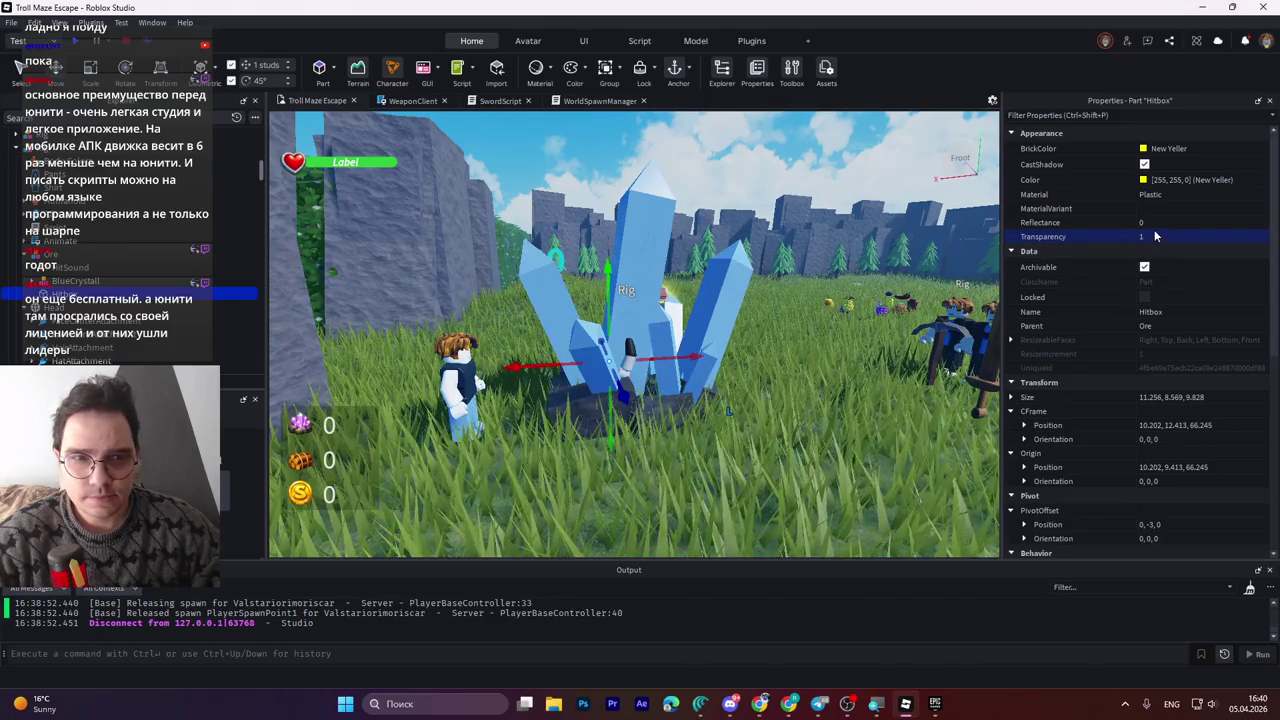
key("ctrl+z")
key("f")
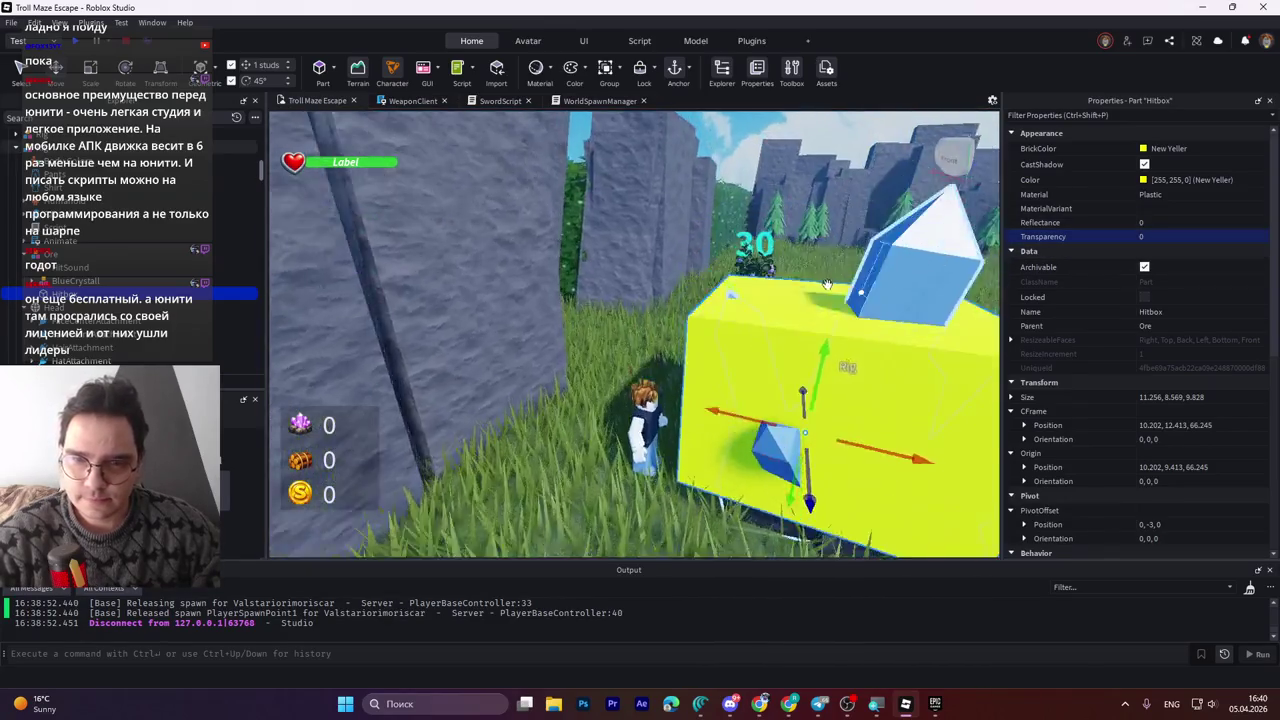